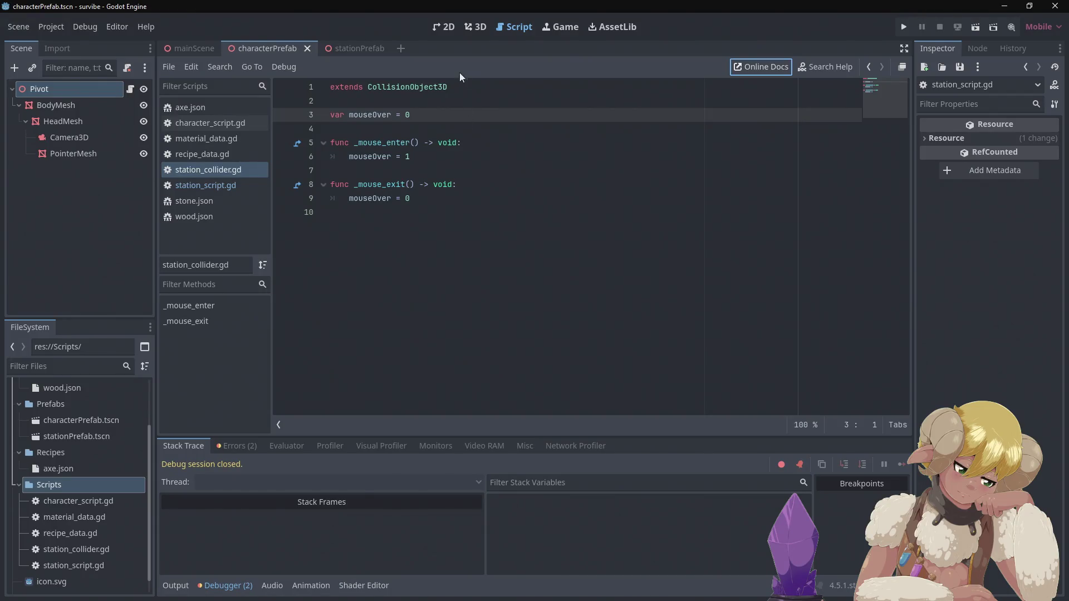
Append ',HasMouseOver' after CollisionObject3D on the extends line of station_collider.gd.
left_click(469, 85)
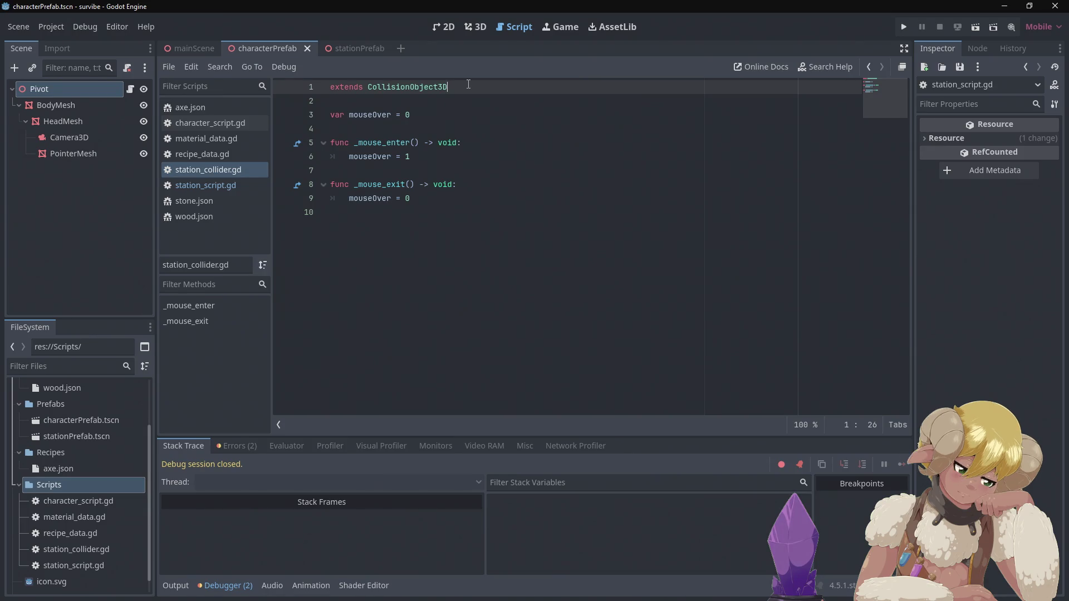
type(",")
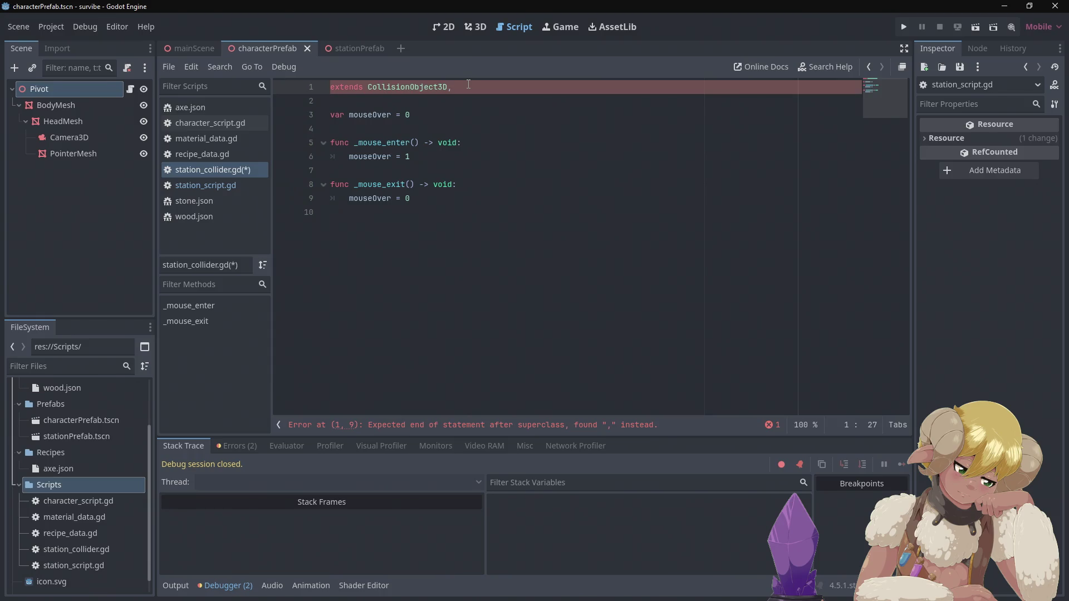
type("HAs")
key("BackSpace")
key("BackSpace")
type("asM")
type("ouseOver")
Remove the comma and move HasMouseOver onto its own second line.
left_click(477, 108)
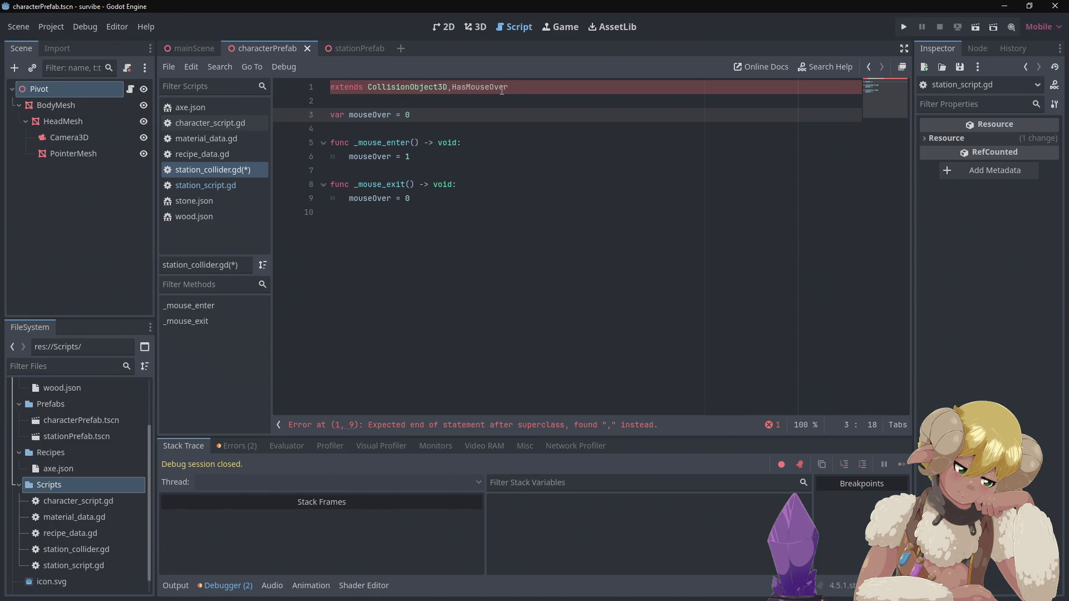
left_click(450, 87)
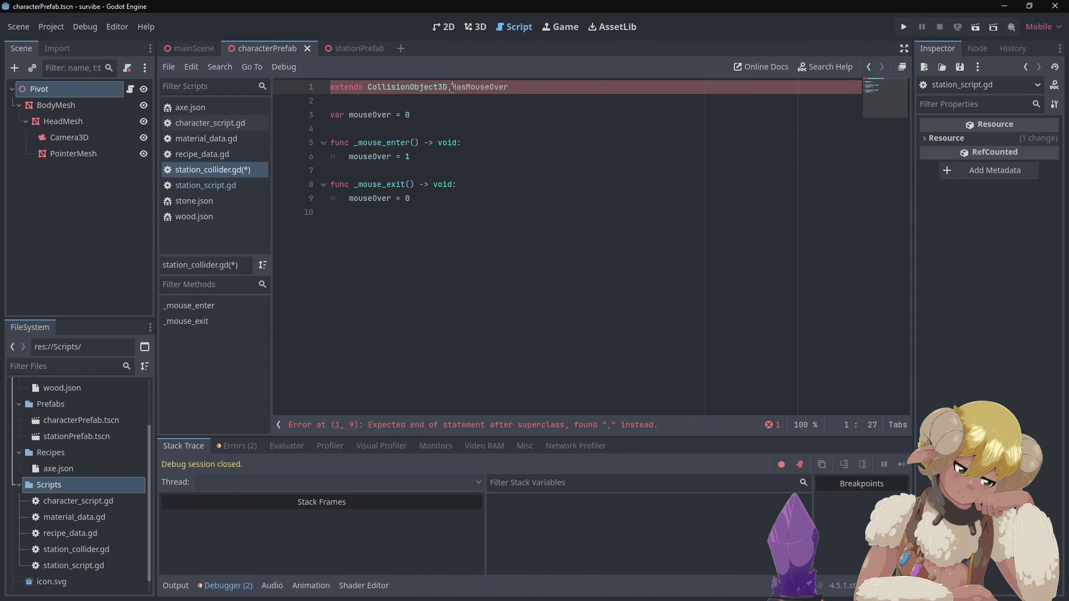
key("BackSpace")
key("Return")
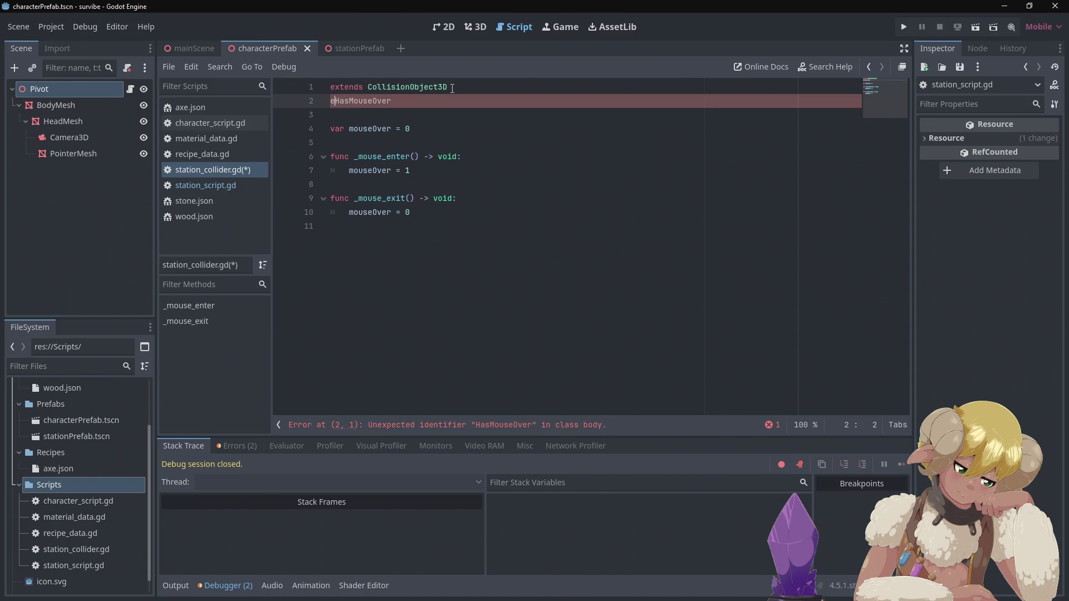
Prefix line 2 with 'extends', then delete the whole 'extends HasMouseOver' line.
type("extends")
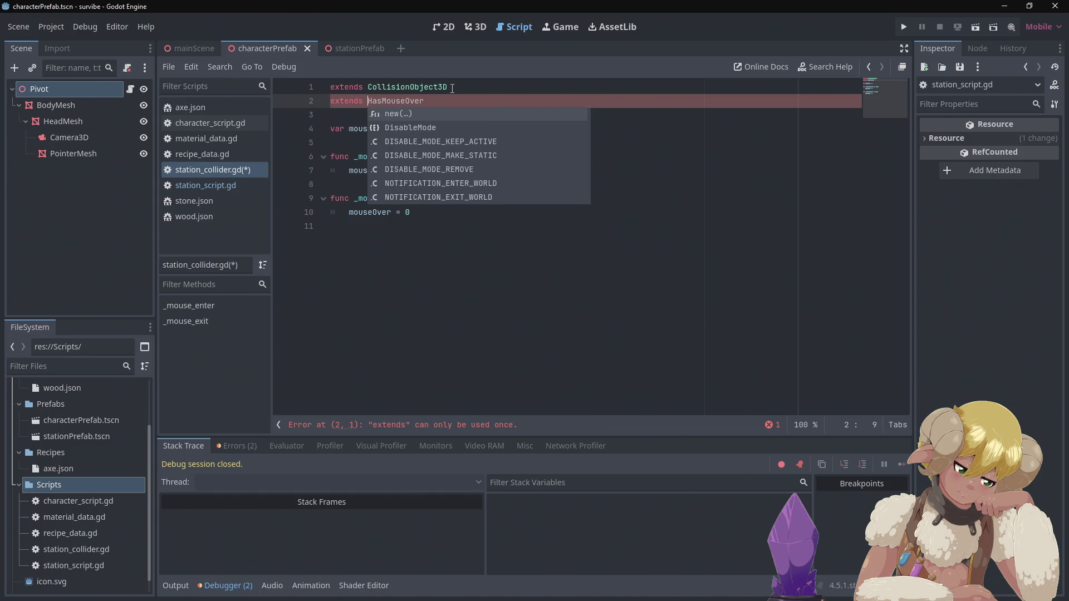
left_click(636, 139)
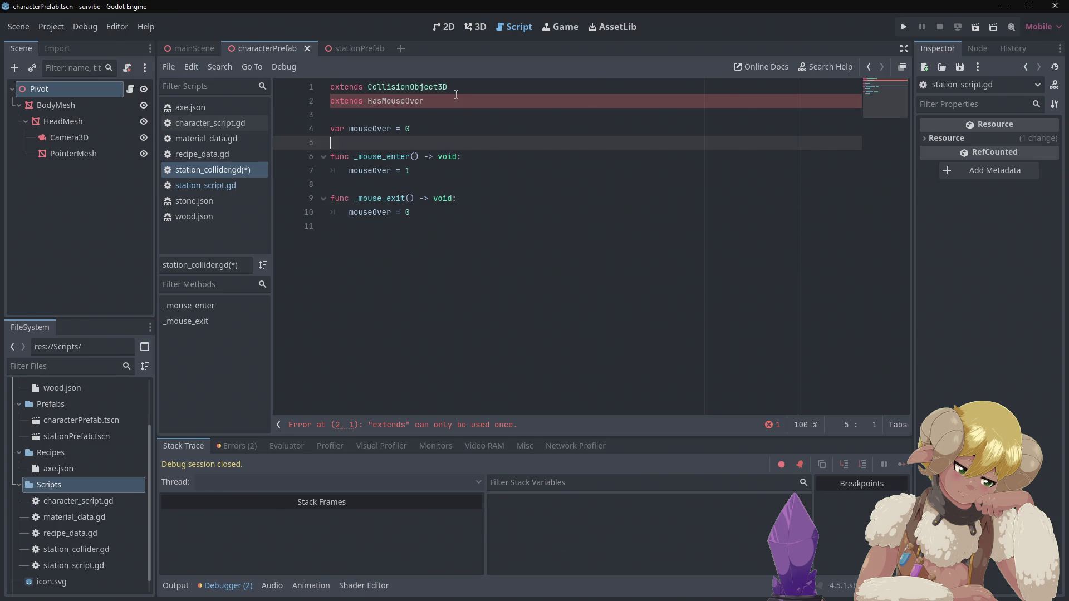
left_click_drag(440, 101, 313, 100)
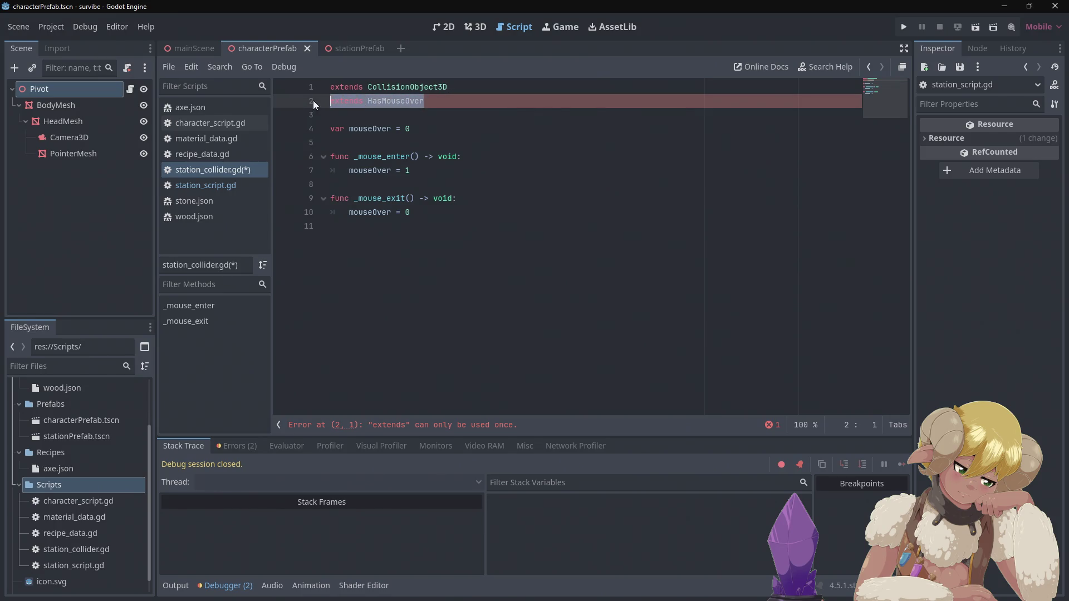
key("BackSpace")
key("BackSpace")
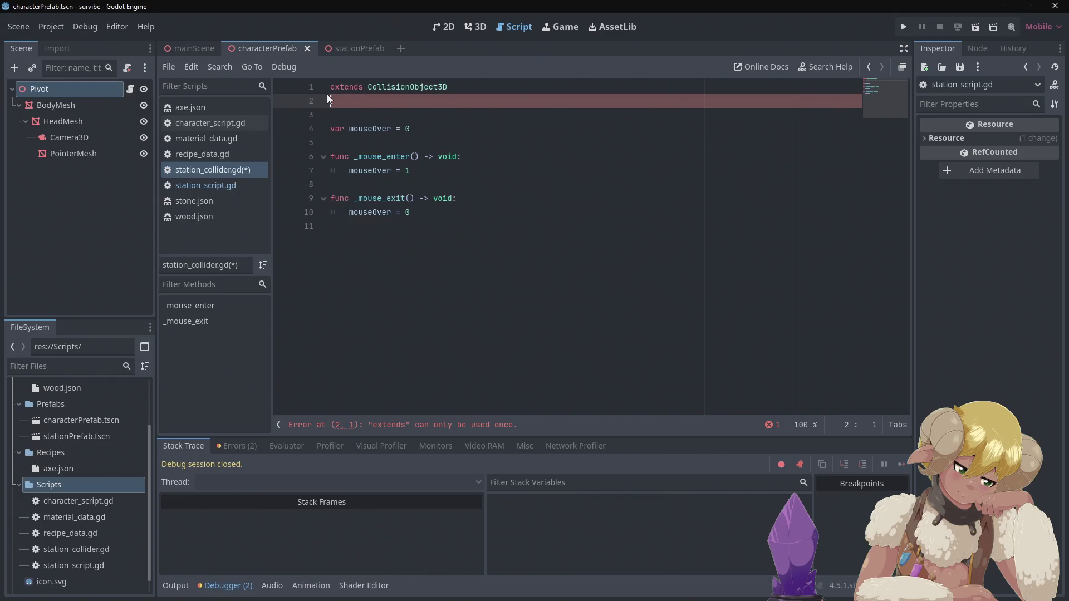
left_click(365, 100)
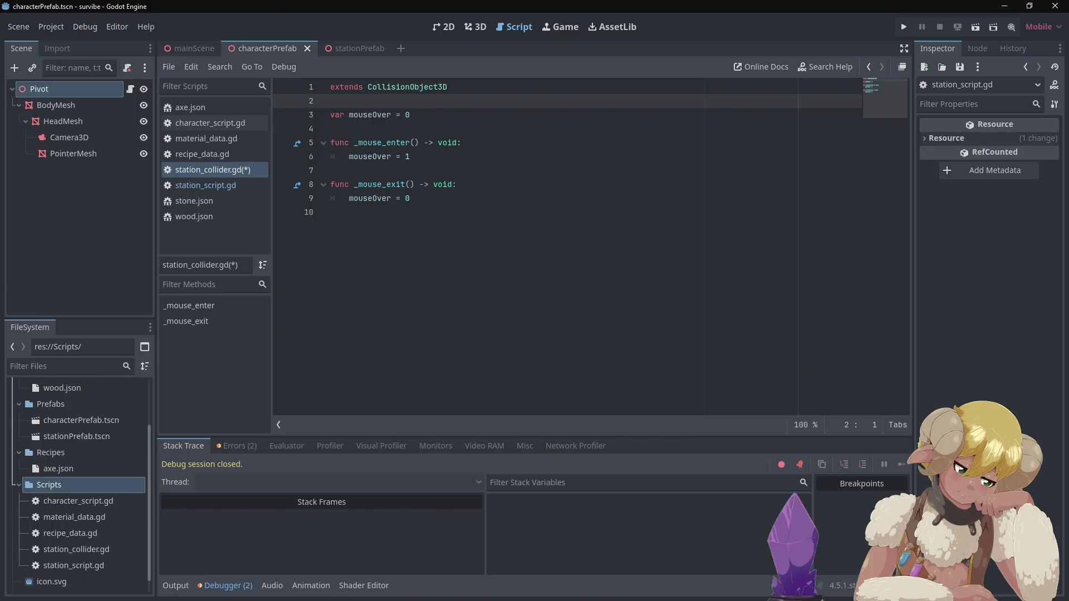
key("alt+Tab")
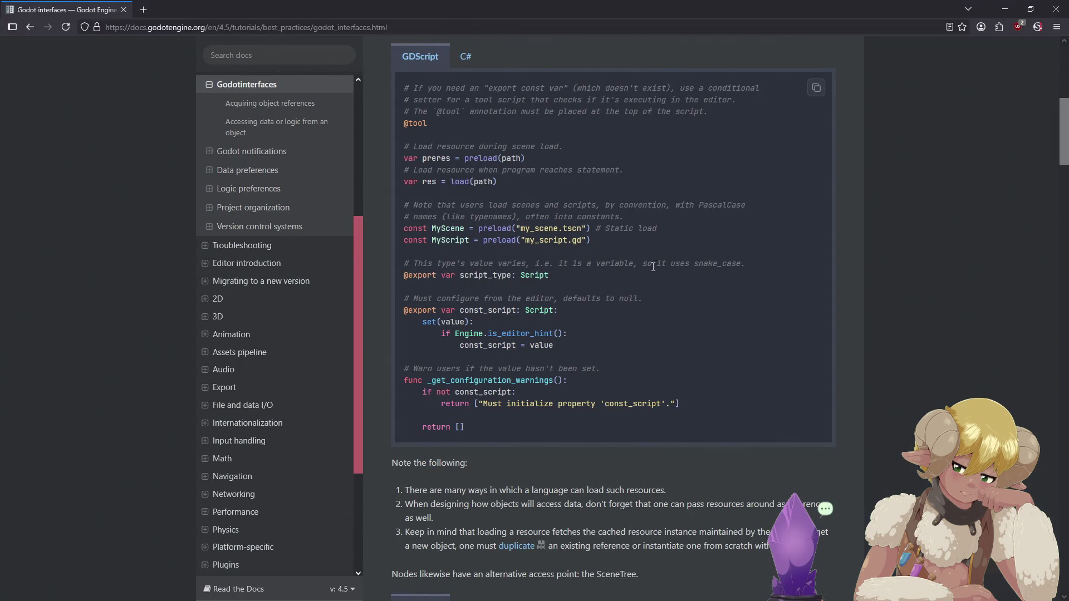
scroll(653, 267, "up", 7)
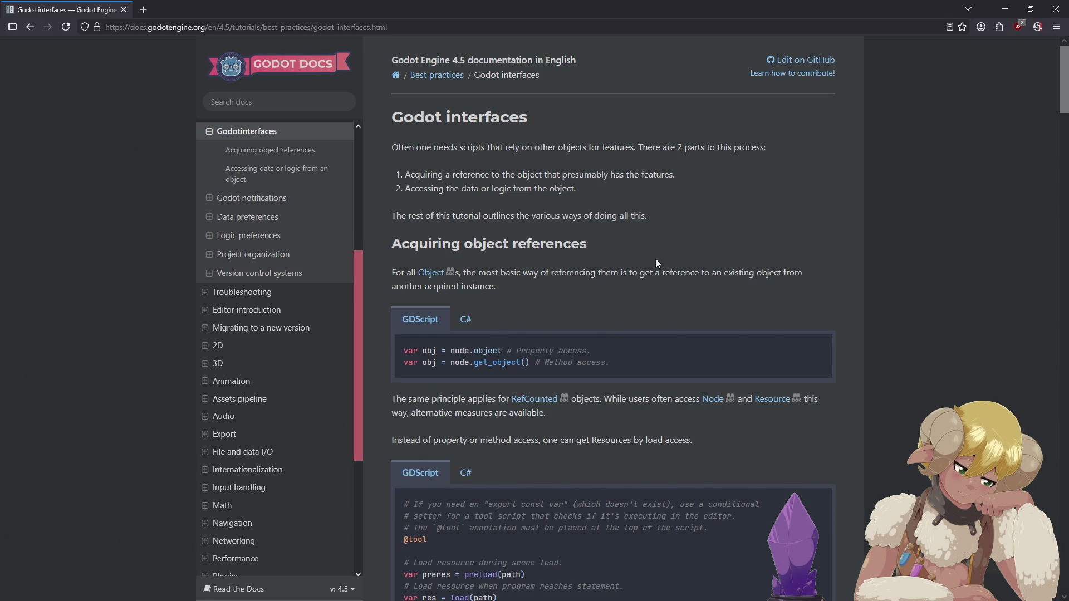
scroll(655, 258, "down", 5)
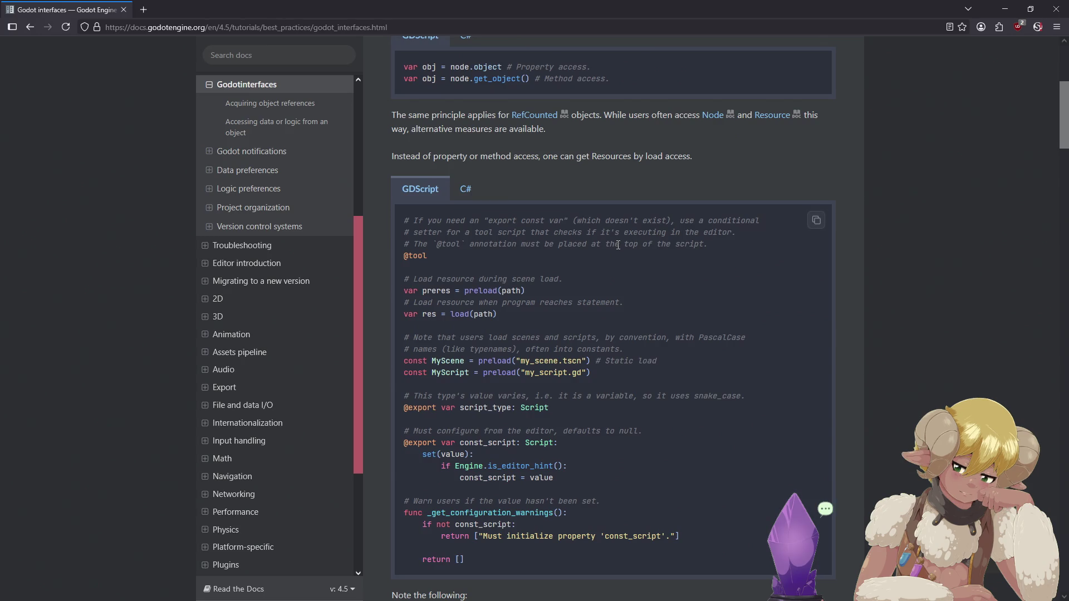
scroll(568, 235, "down", 2)
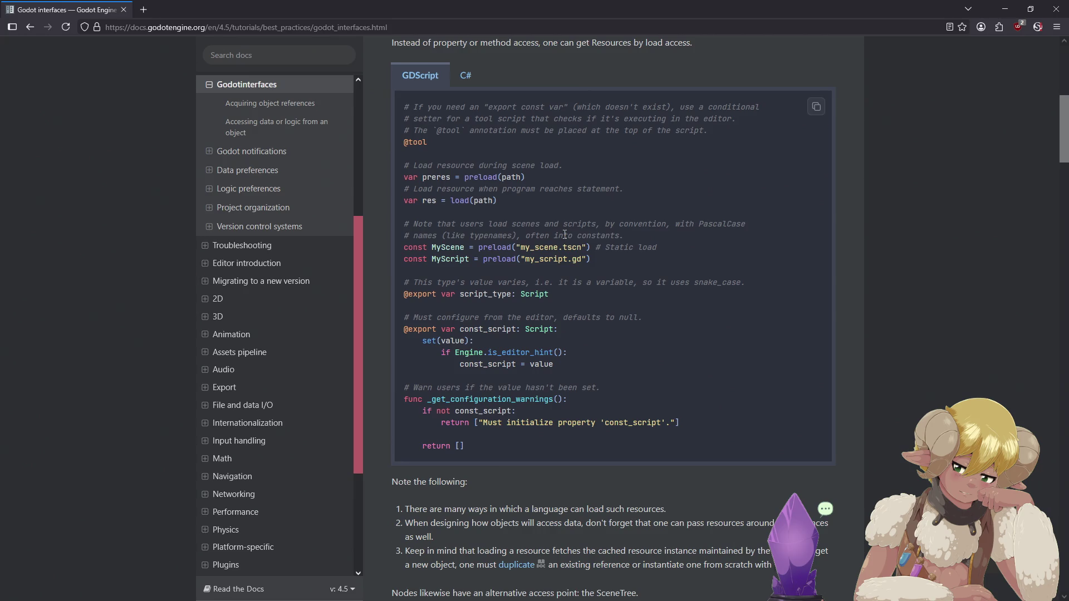
scroll(565, 234, "down", 6)
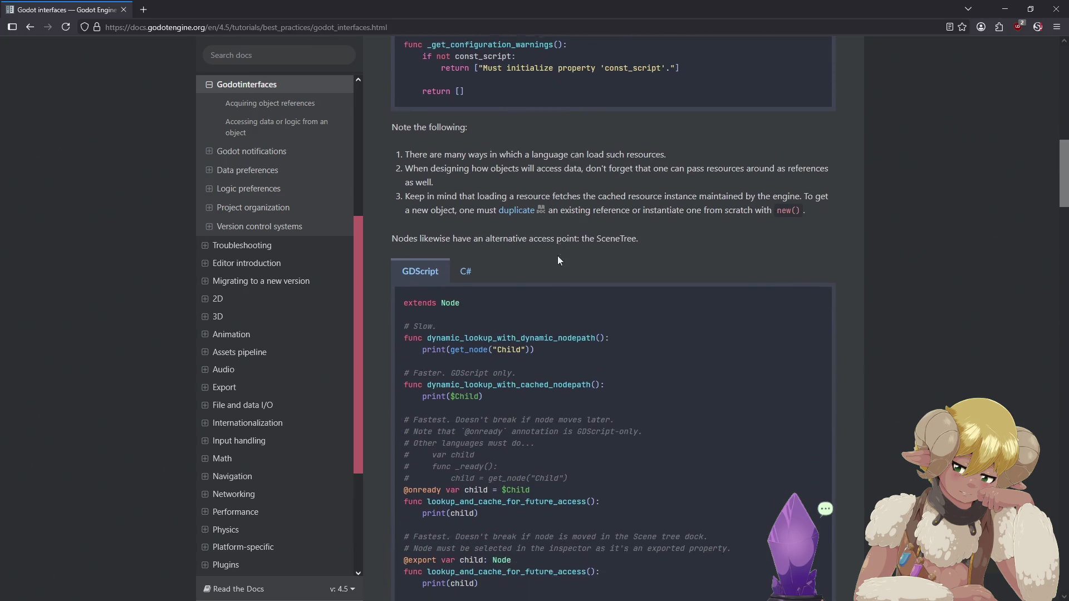
scroll(559, 259, "down", 4)
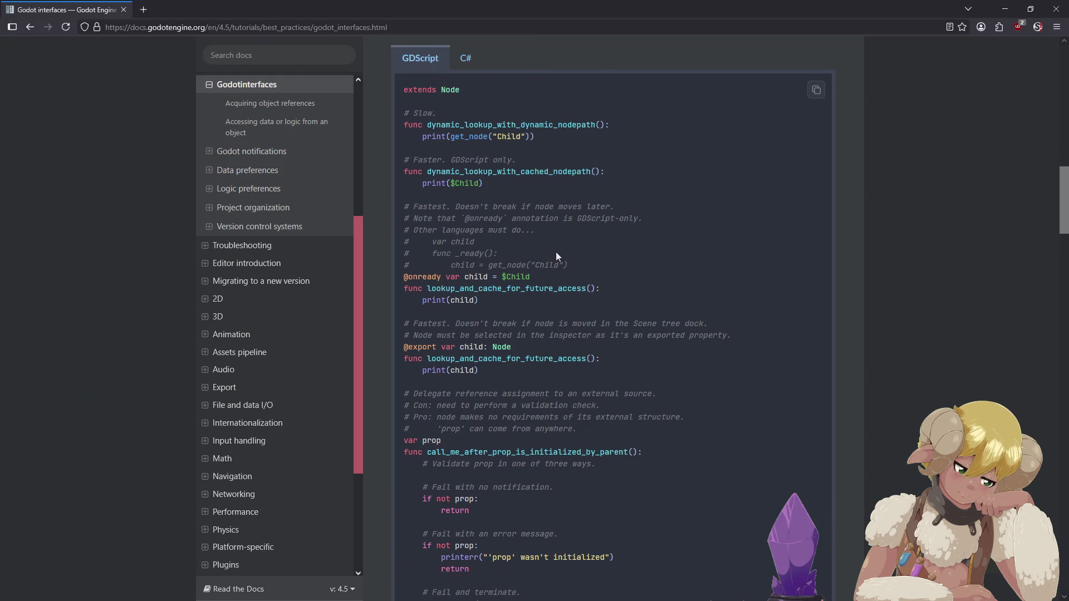
left_click_drag(554, 273, 403, 276)
left_click(594, 270)
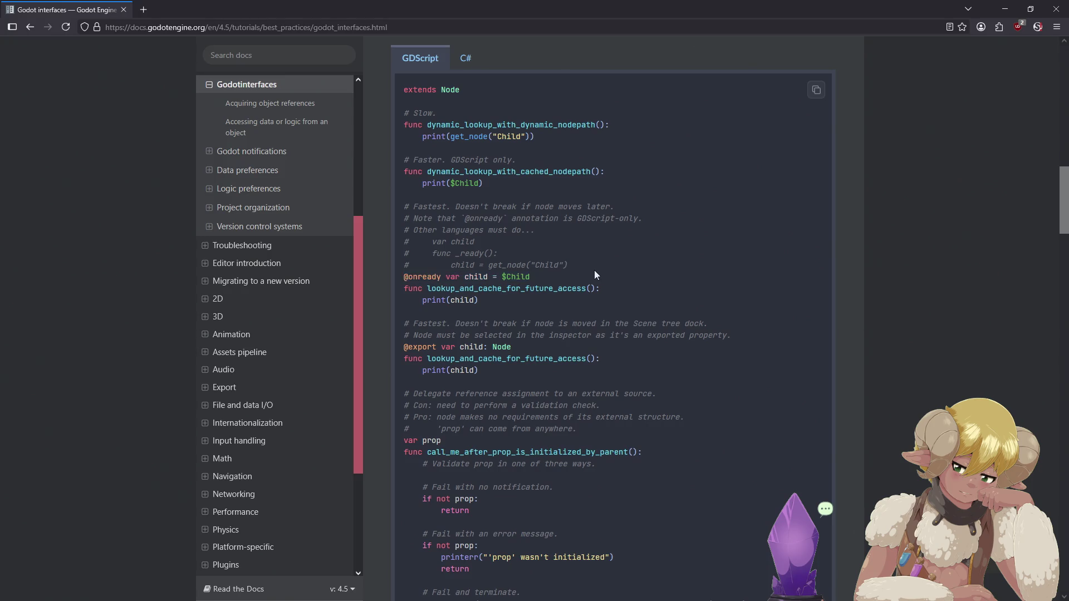
scroll(596, 271, "down", 1)
scroll(601, 276, "down", 3)
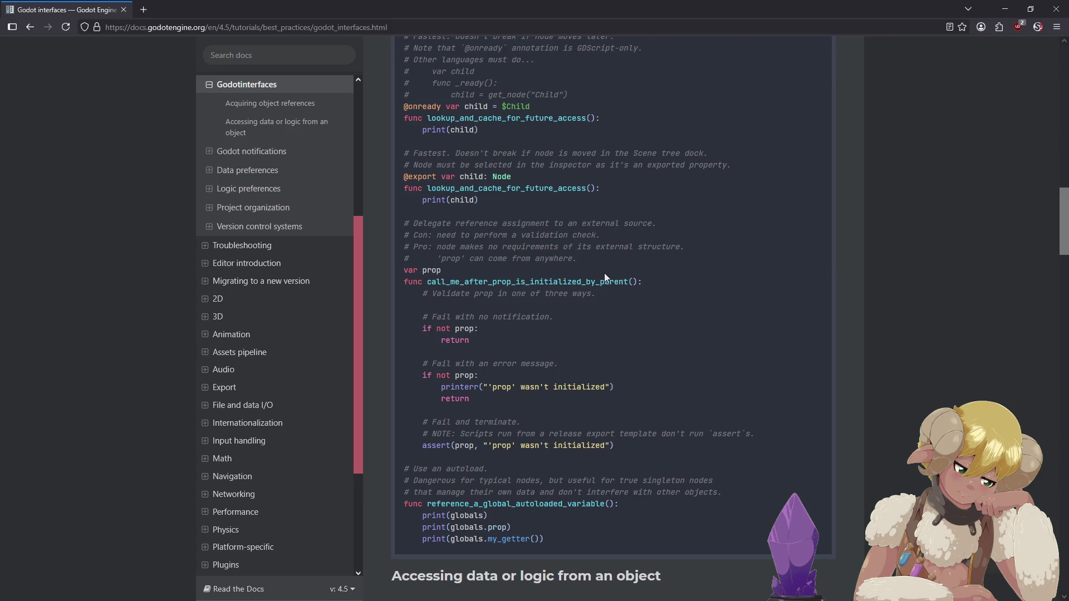
scroll(605, 276, "up", 3)
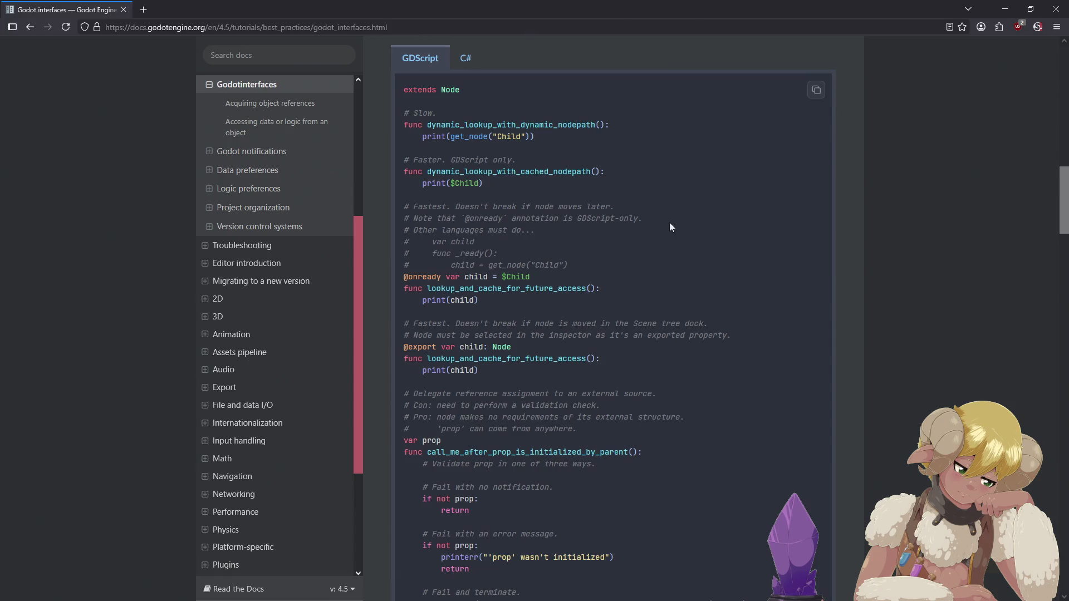
scroll(669, 222, "down", 2)
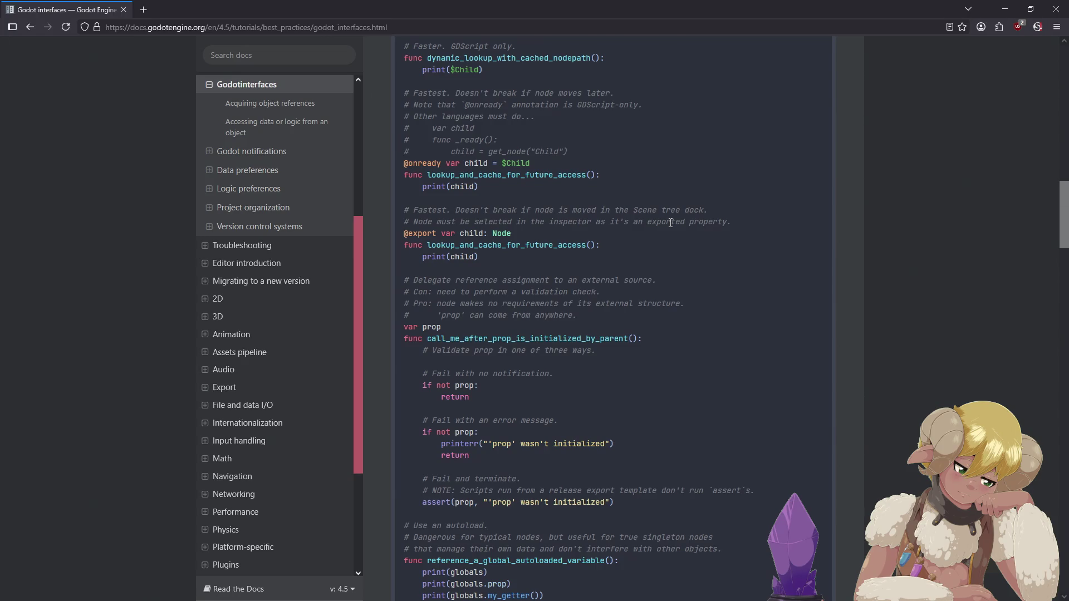
scroll(670, 223, "down", 2)
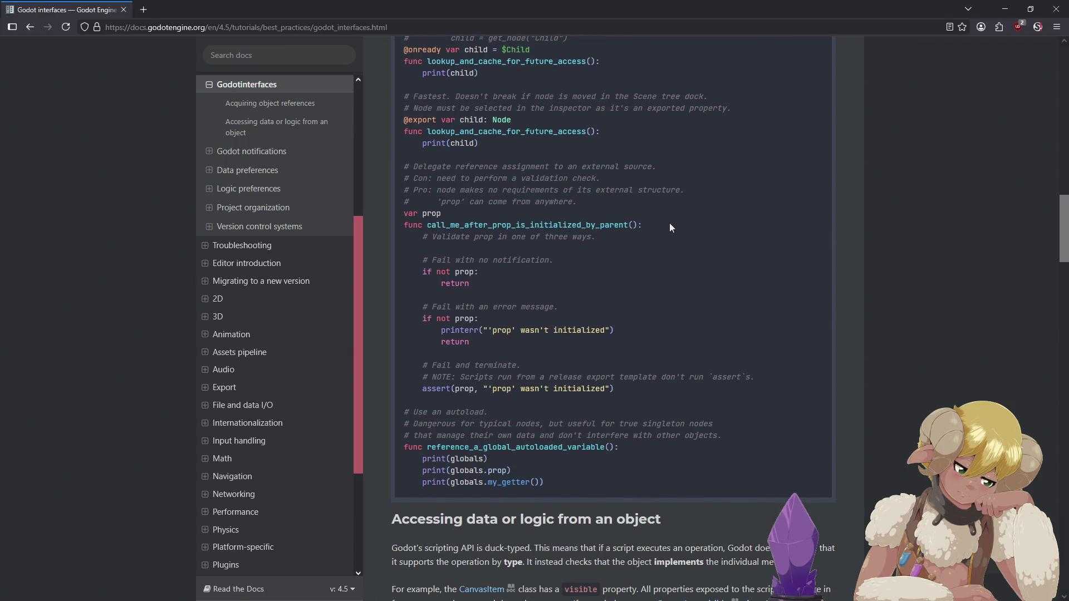
scroll(669, 224, "down", 3)
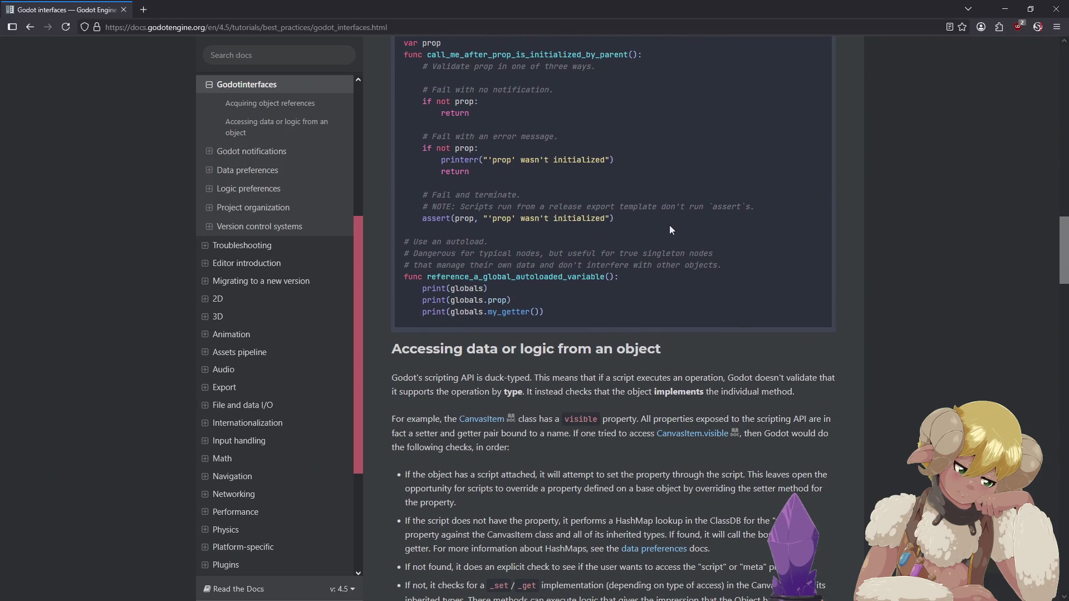
scroll(670, 226, "down", 2)
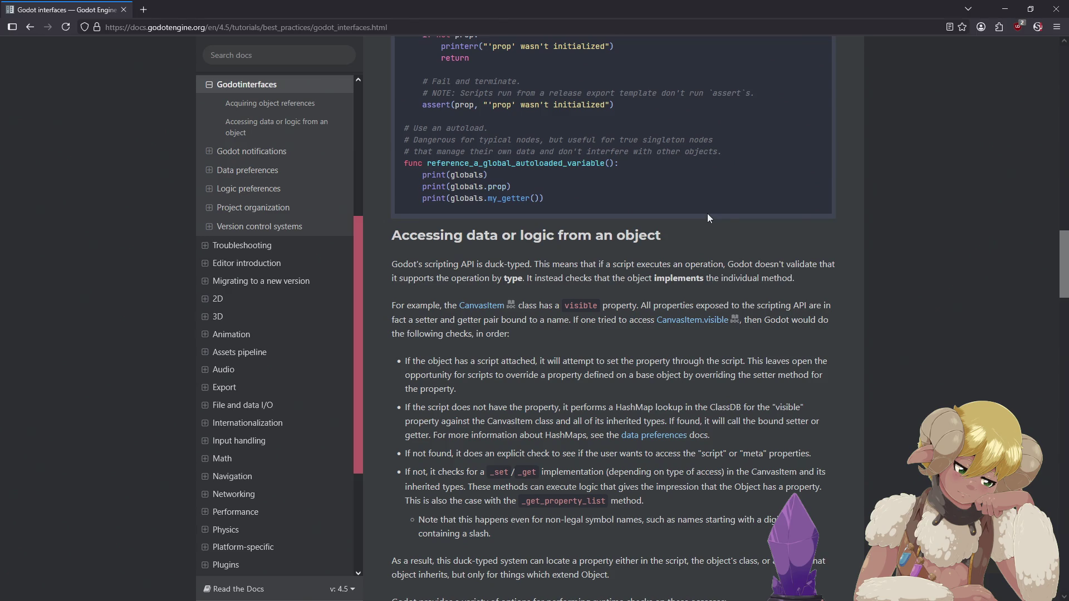
scroll(708, 218, "down", 2)
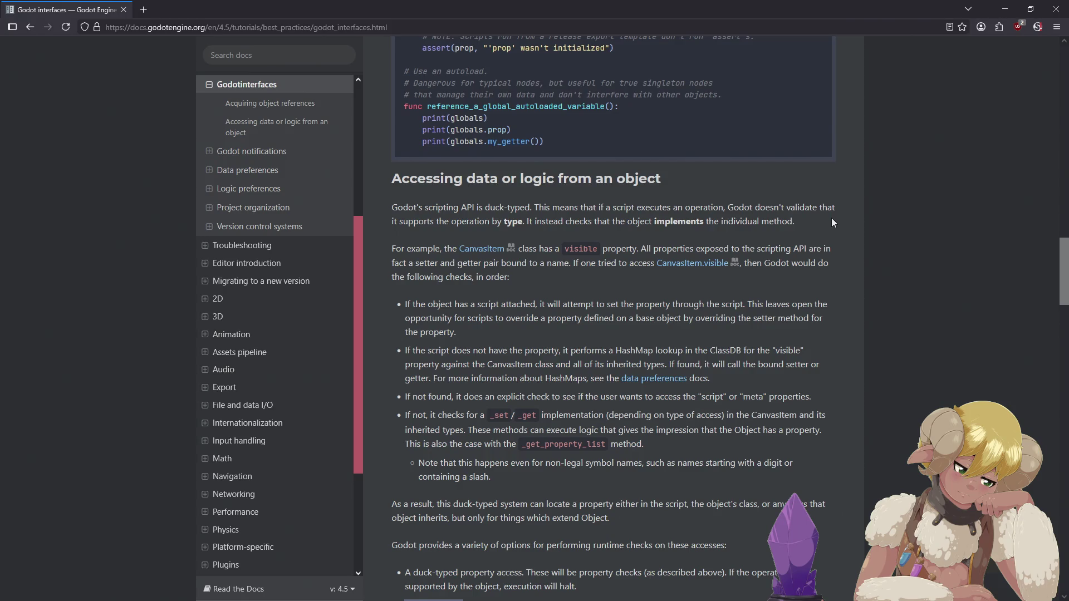
scroll(832, 220, "down", 2)
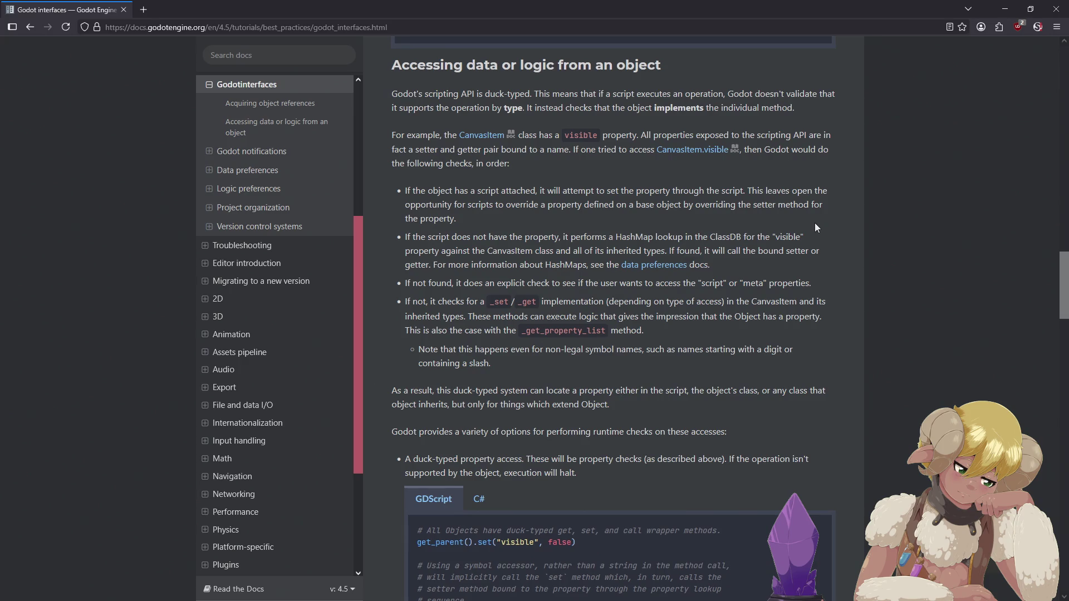
scroll(814, 223, "down", 3)
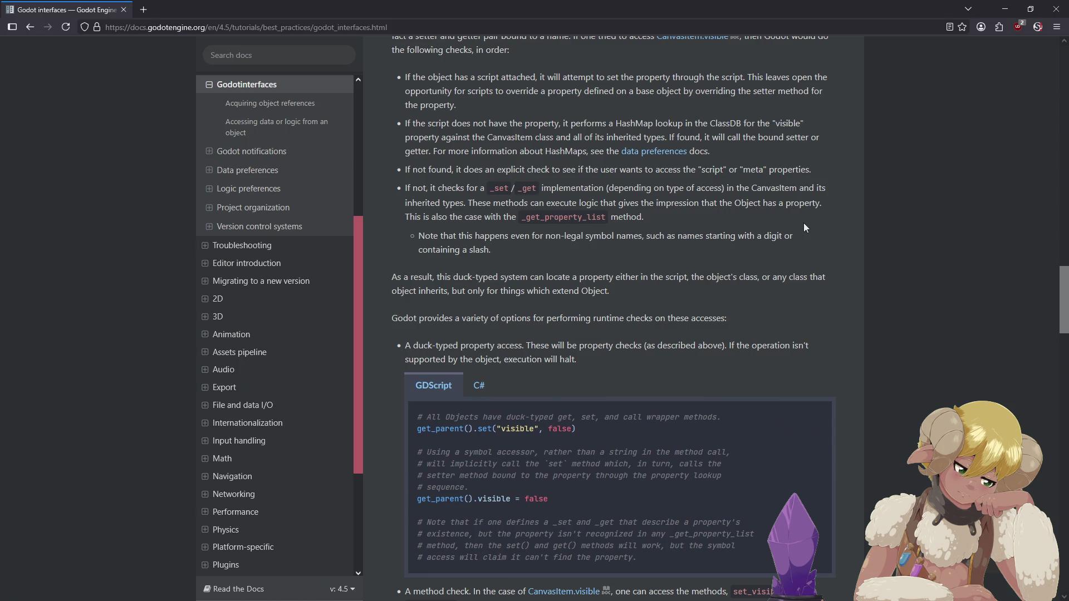
scroll(804, 224, "down", 3)
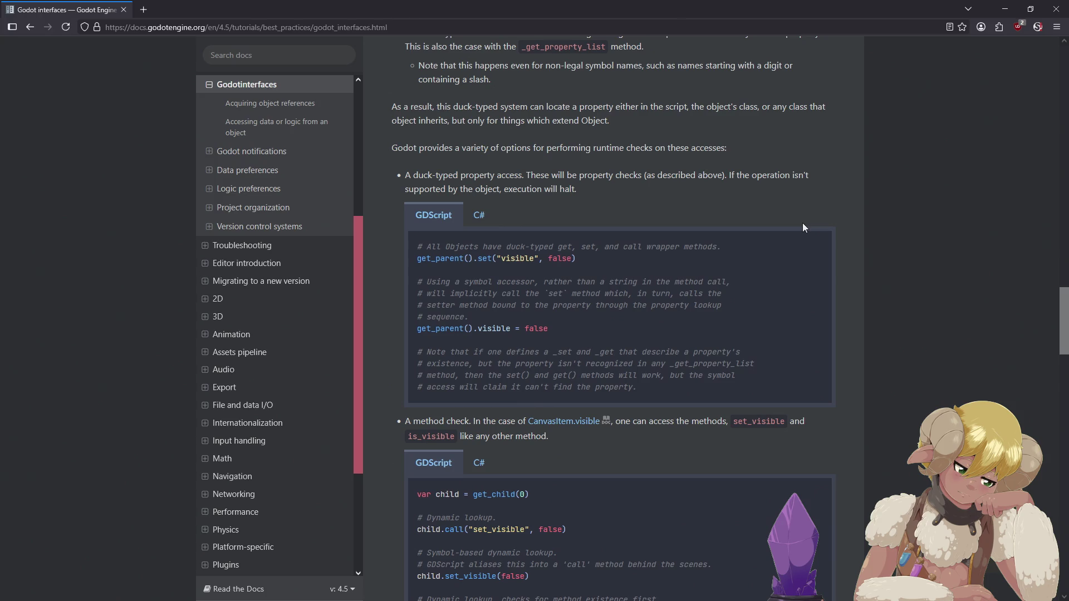
scroll(803, 227, "down", 2)
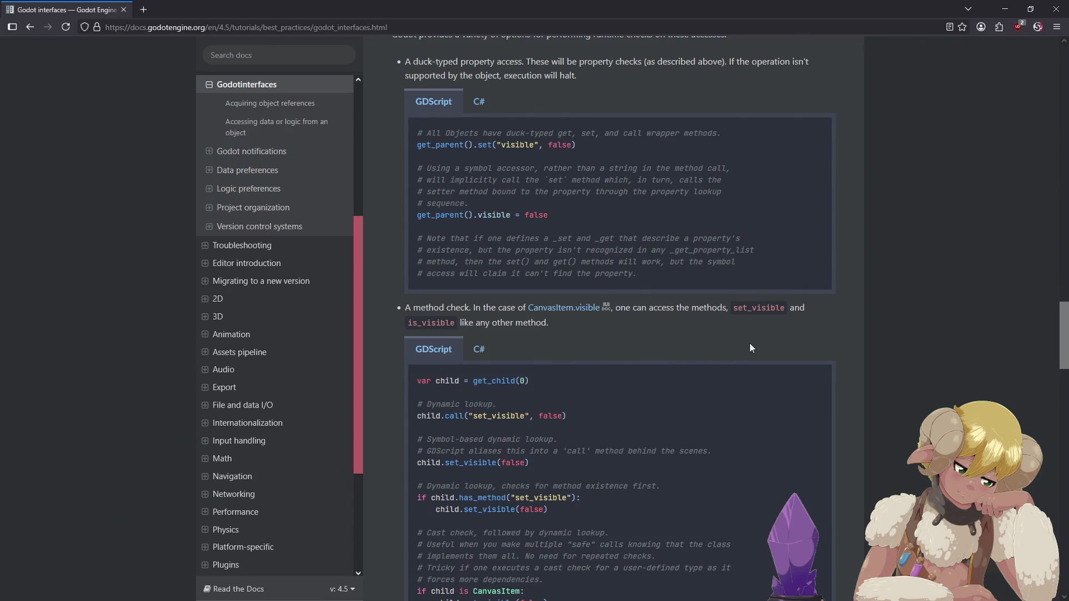
scroll(749, 347, "down", 2)
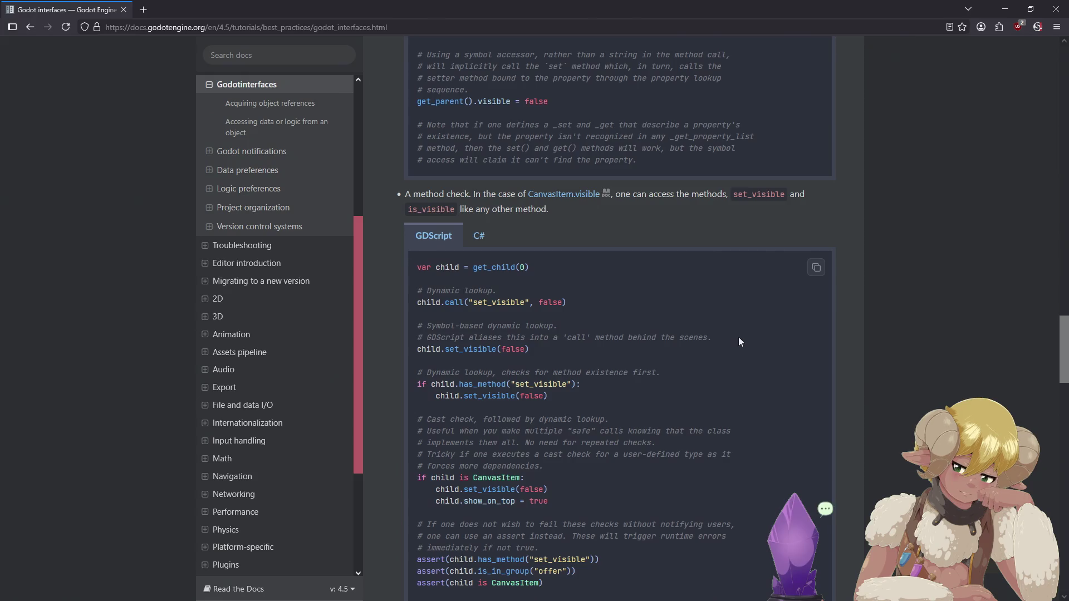
scroll(738, 341, "down", 4)
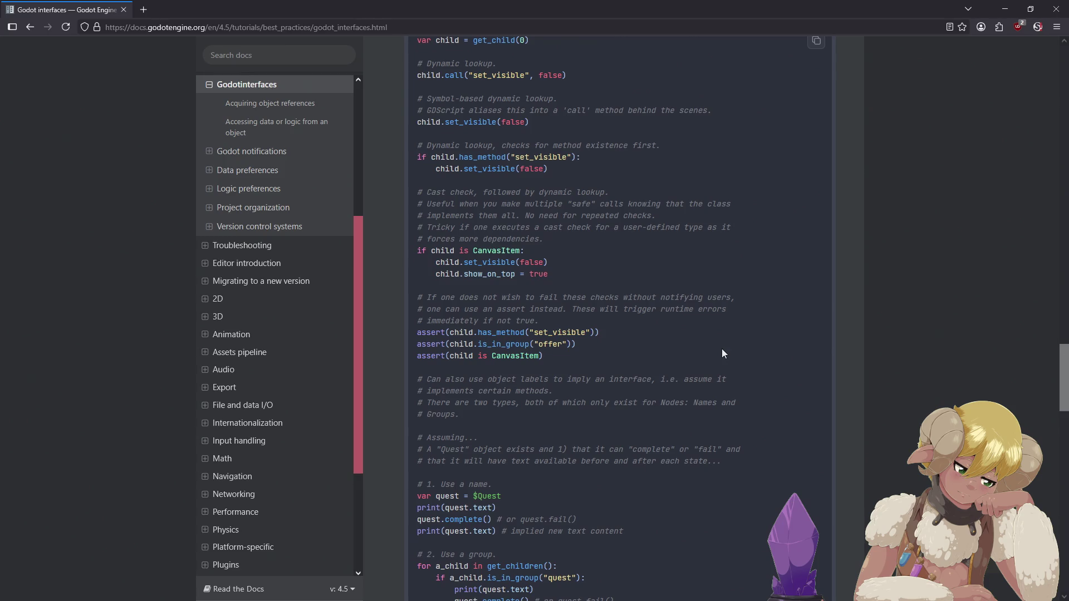
scroll(714, 349, "up", 2)
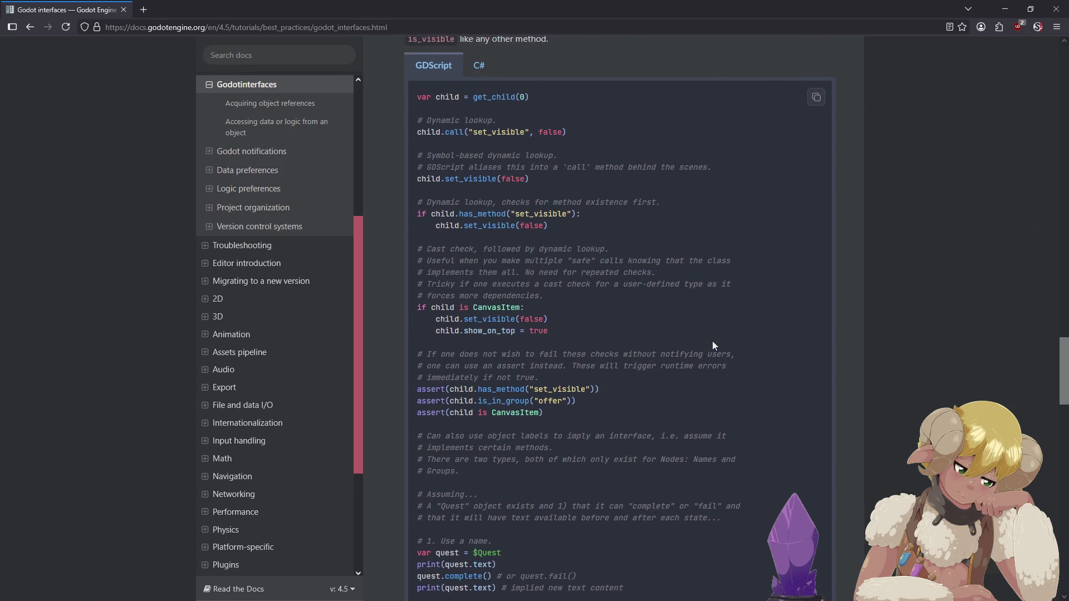
scroll(714, 339, "down", 2)
scroll(713, 339, "up", 1)
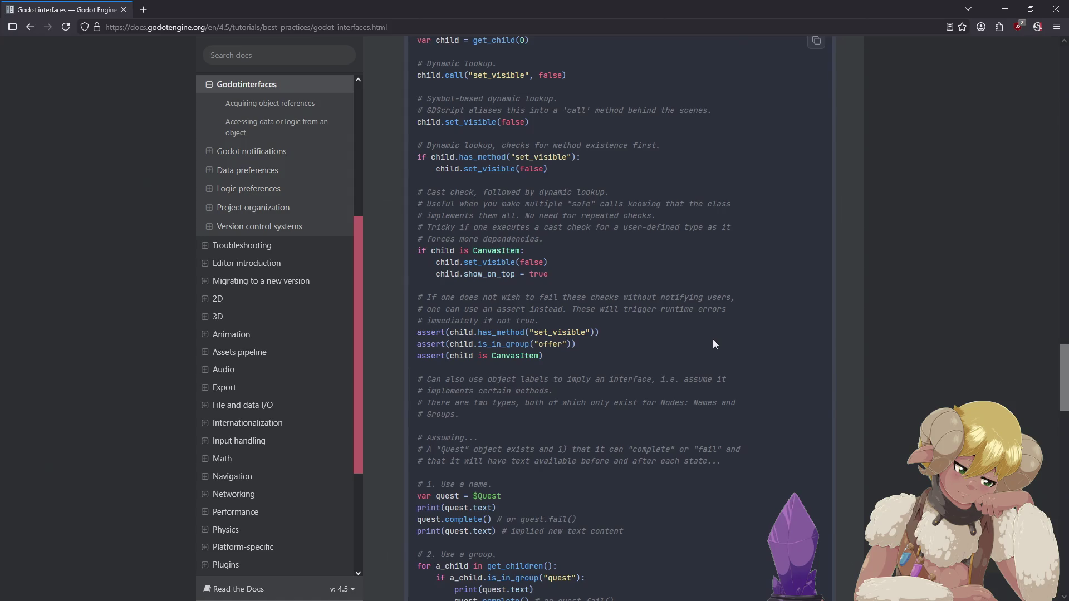
scroll(714, 344, "down", 2)
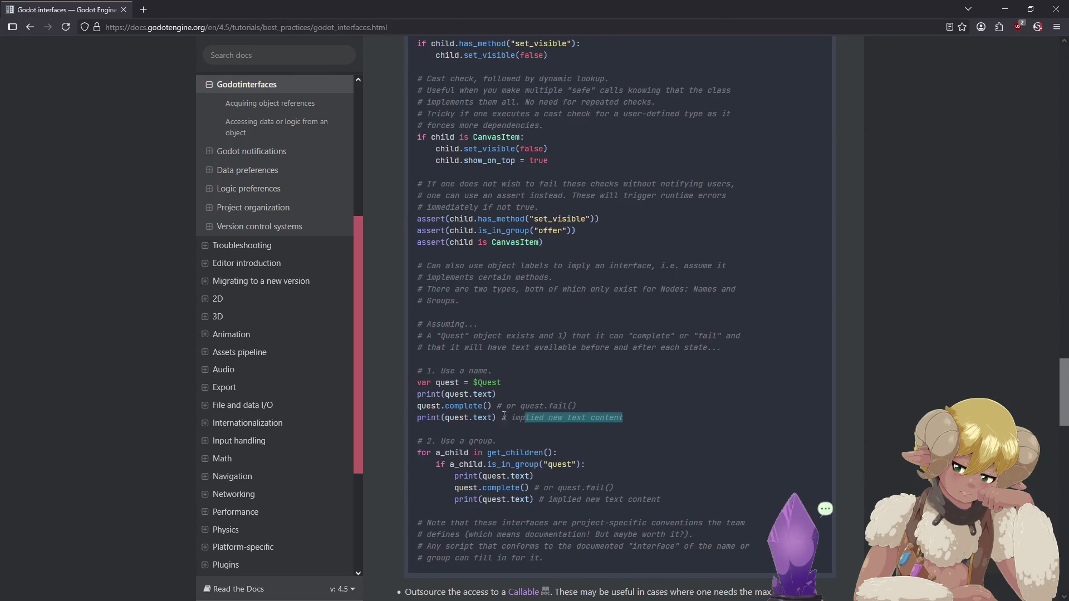
Select the 'Use a name' and quest.complete examples, then read the Callable example before returning to Godot.
mouse_move(624, 419)
left_mouse_down()
mouse_move(445, 392)
mouse_move(424, 366)
mouse_move(658, 402)
mouse_move(692, 417)
mouse_move(478, 417)
mouse_move(399, 365)
left_mouse_up()
left_click(425, 365)
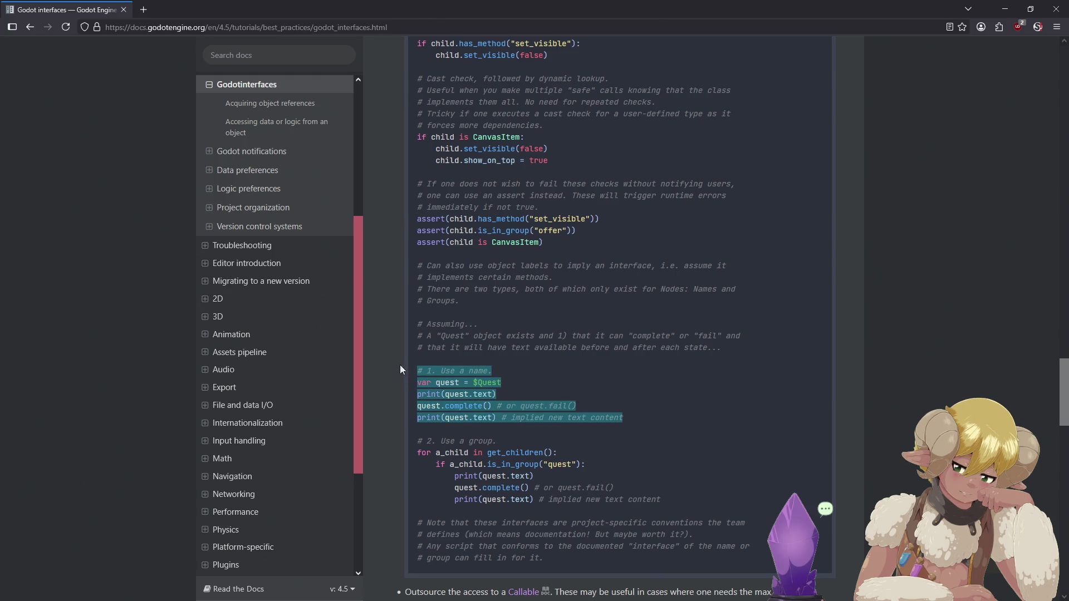
left_click(599, 344)
mouse_move(574, 404)
left_mouse_down()
mouse_move(412, 350)
mouse_move(563, 355)
left_mouse_up()
left_click(563, 355)
scroll(569, 368, "down", 5)
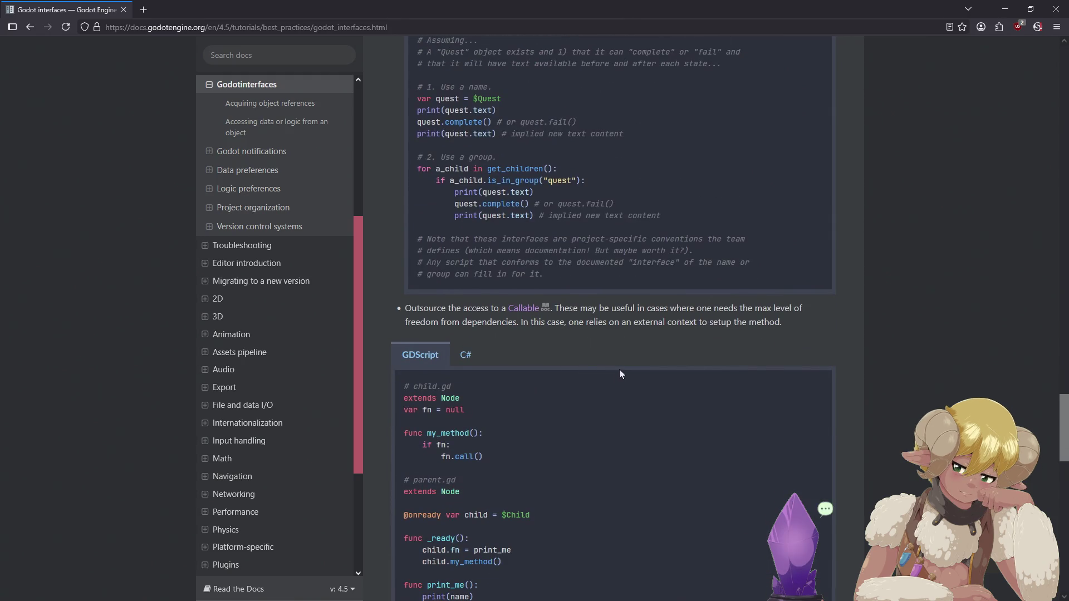
scroll(615, 346, "down", 3)
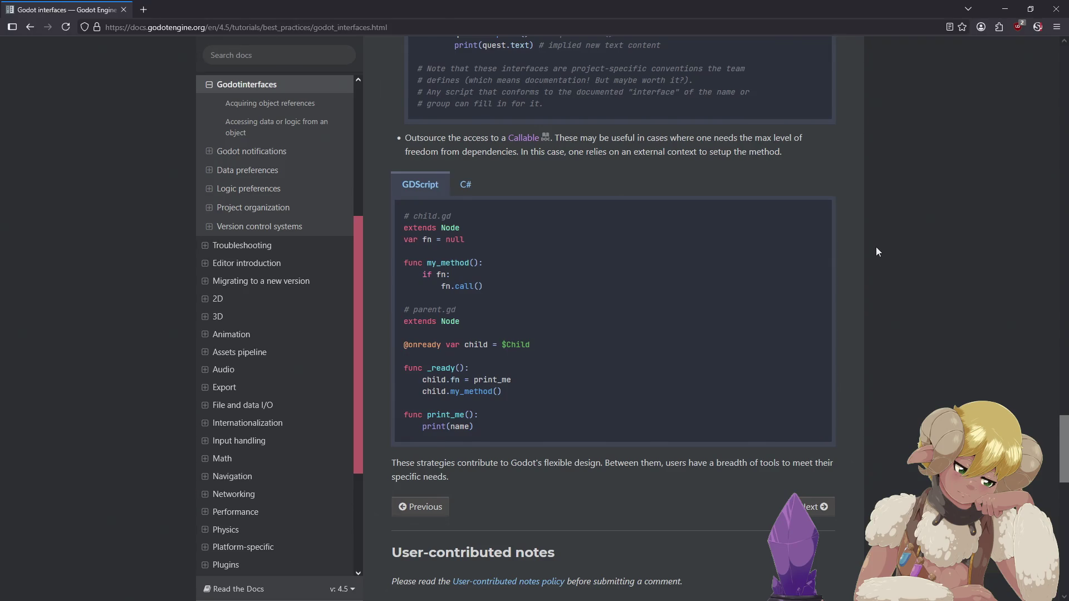
scroll(874, 246, "up", 1)
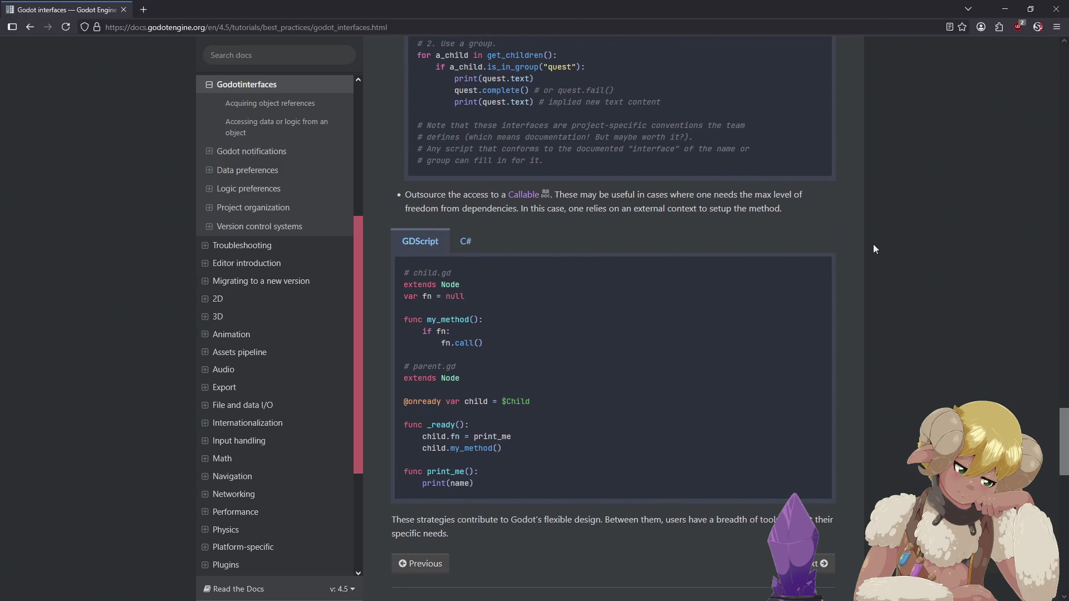
scroll(873, 248, "up", 2)
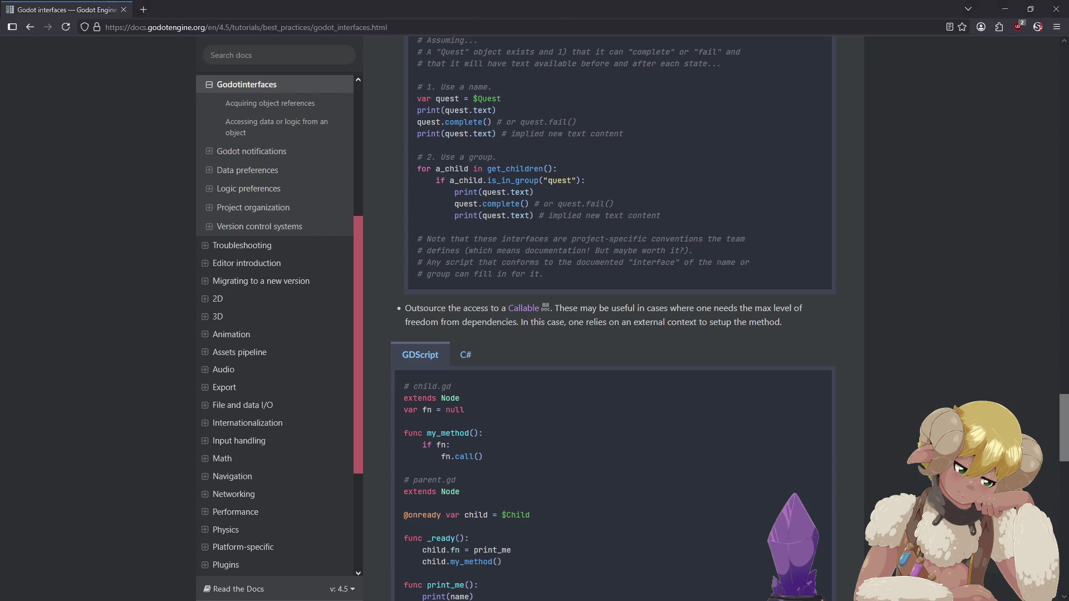
key("alt+Tab")
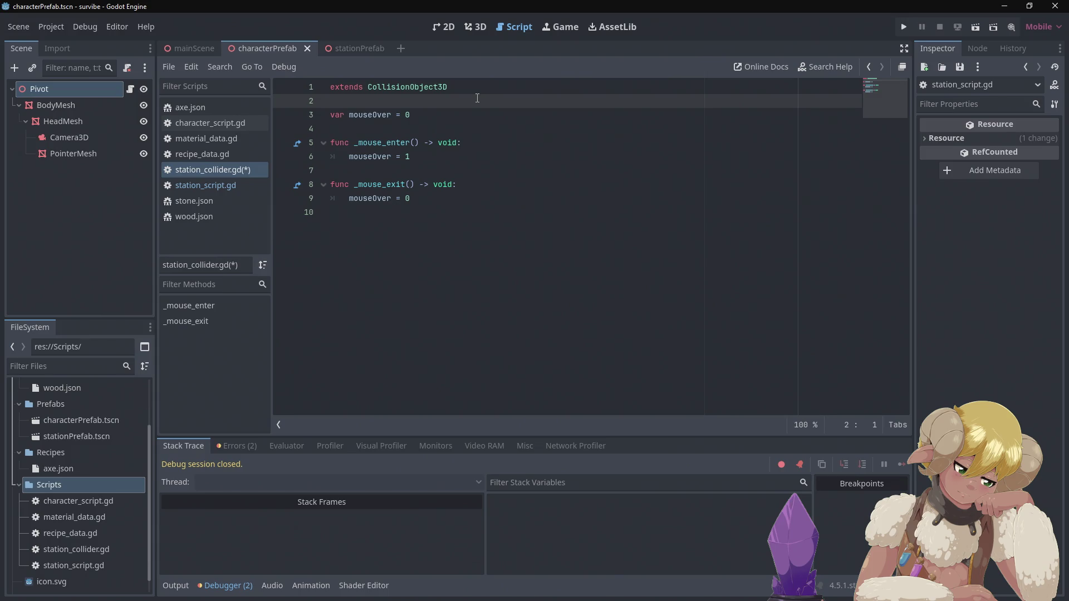
Save station_collider.gd and switch to station_script.gd in the script list.
key("ctrl+s")
left_click(222, 185)
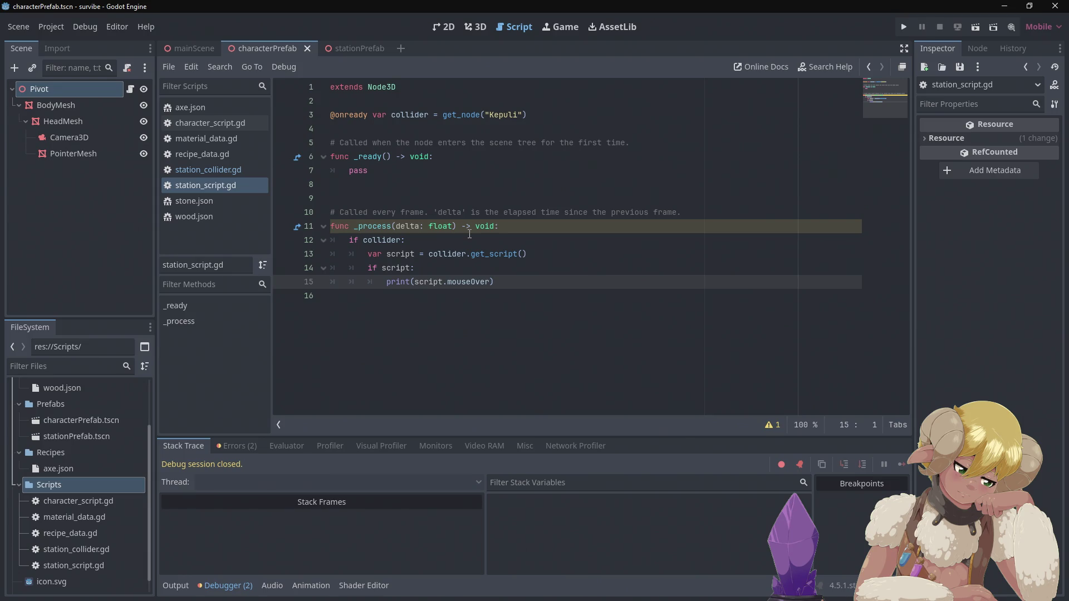
Replace 'script' with 'collider' on line 15 and delete the get_script and if script lines.
double_click(429, 281)
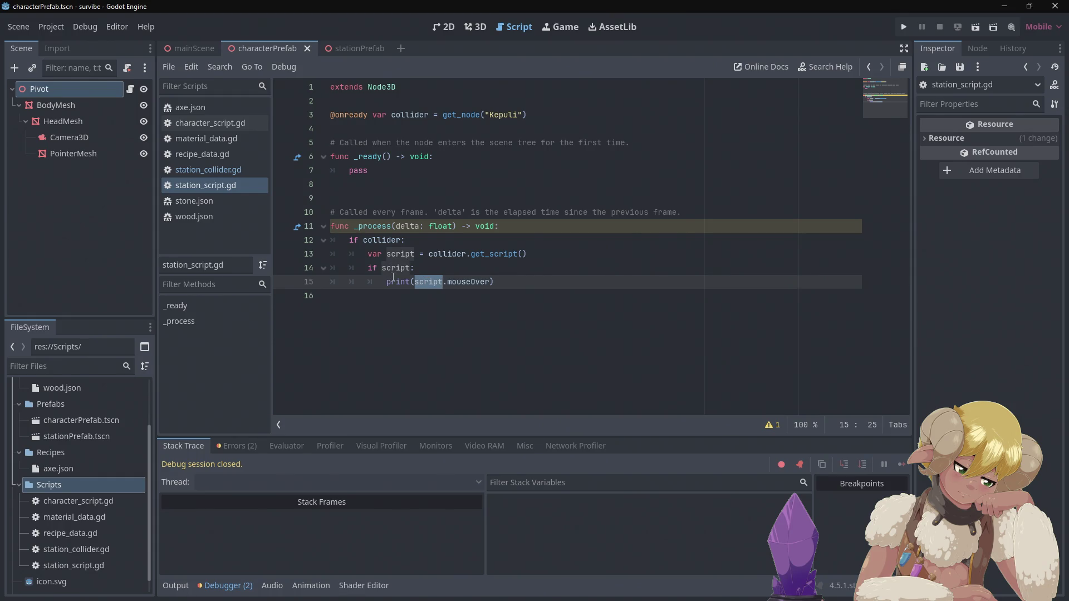
mouse_move(391, 276)
type("collider")
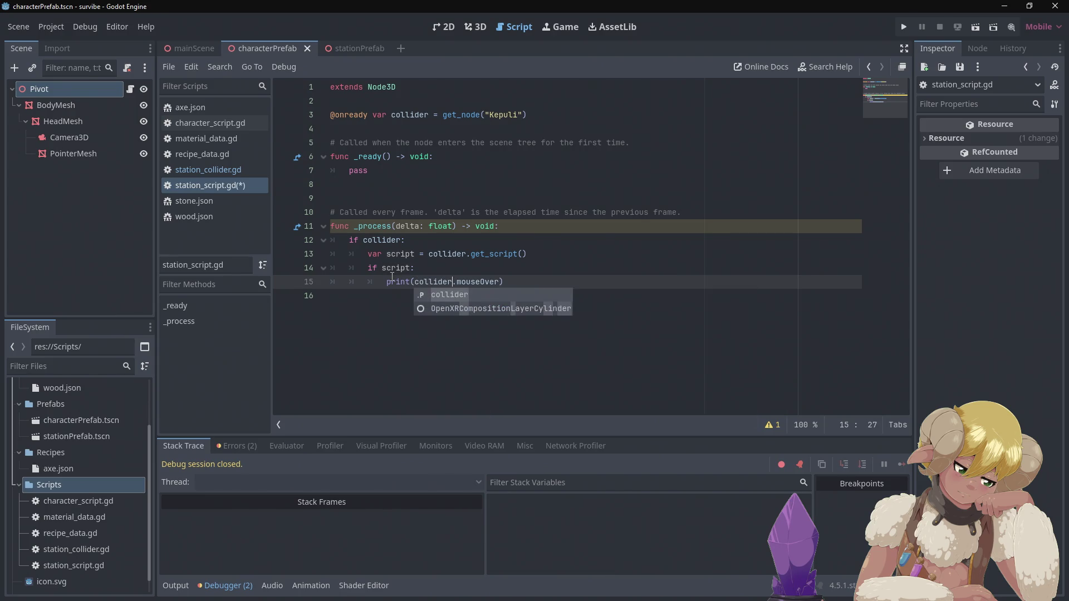
left_click(428, 233)
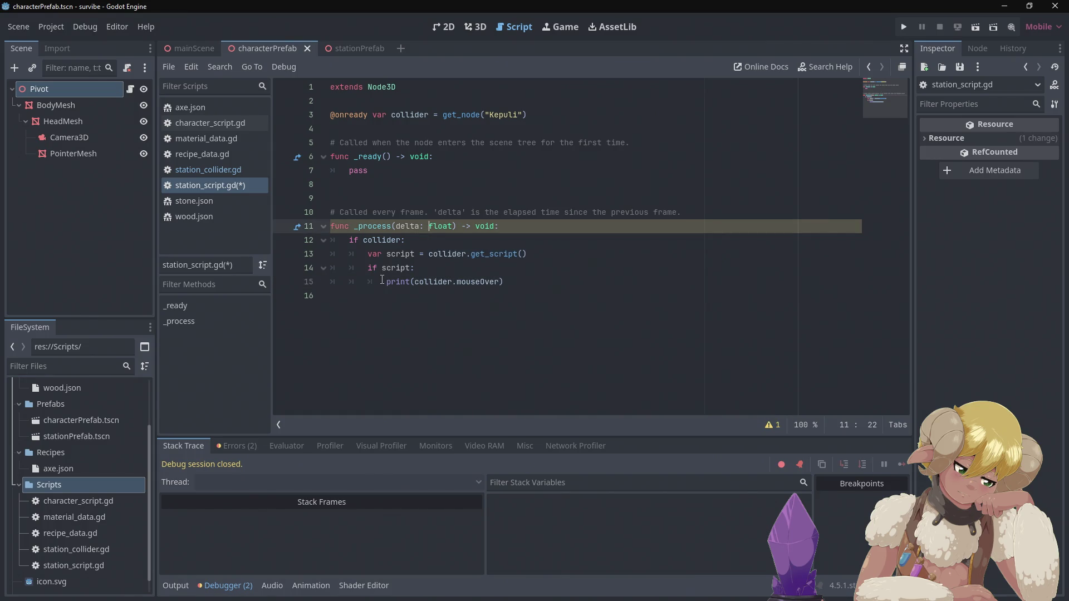
left_click_drag(385, 281, 368, 256)
key("BackSpace")
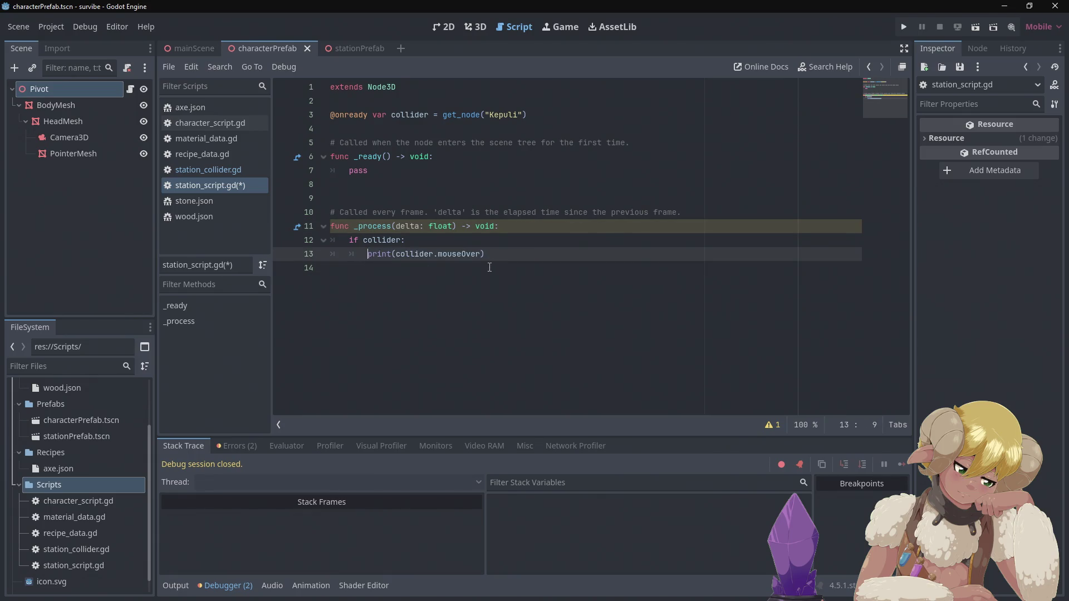
Run the game, stop it with F8 after it logs 0s, and reopen station_collider.gd.
left_click(905, 28)
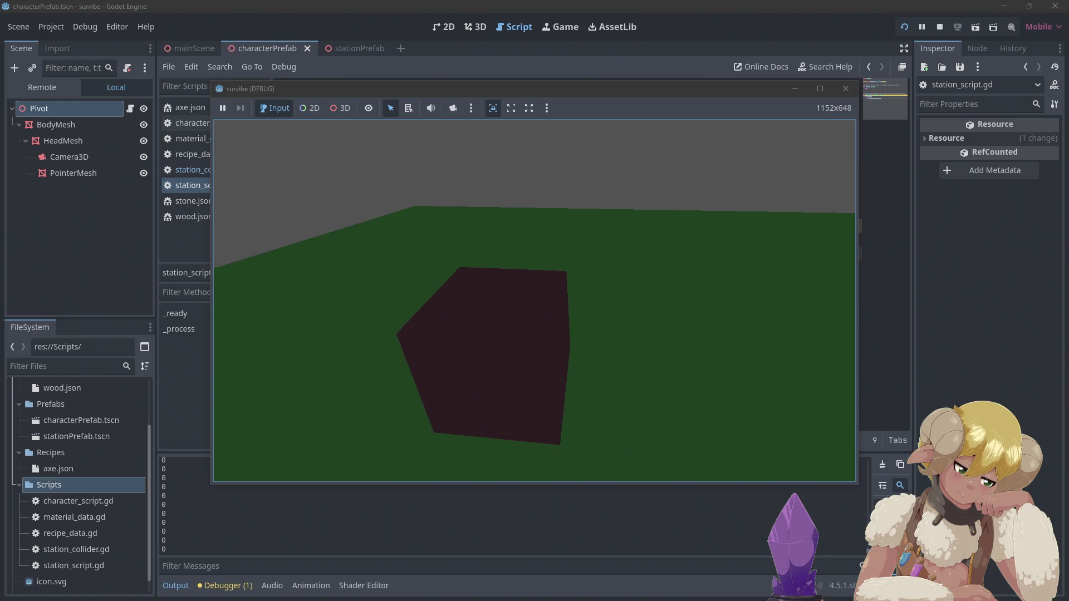
key("F8")
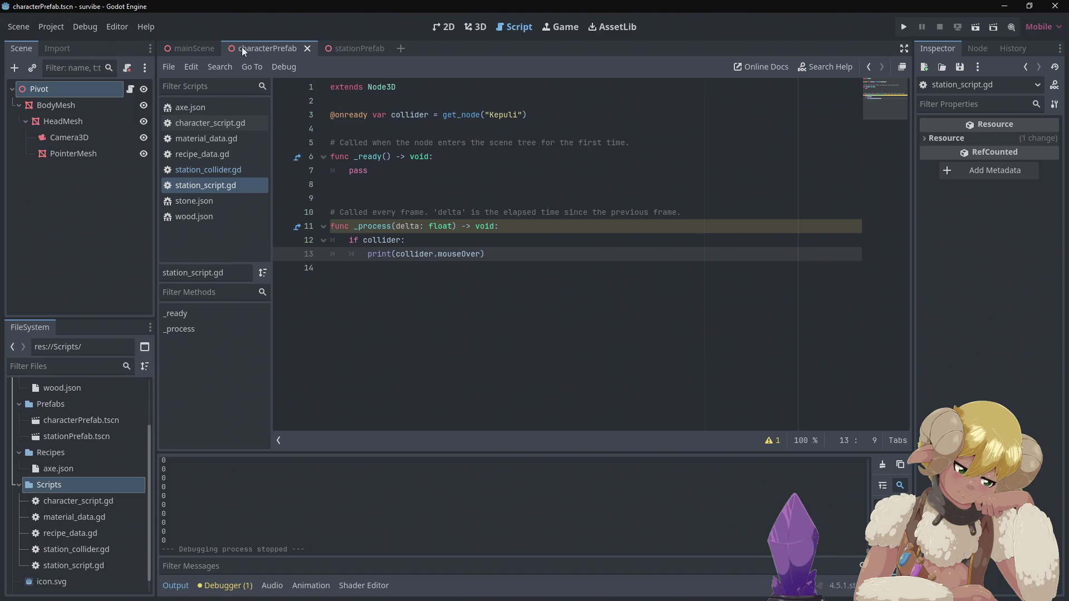
left_click(199, 169)
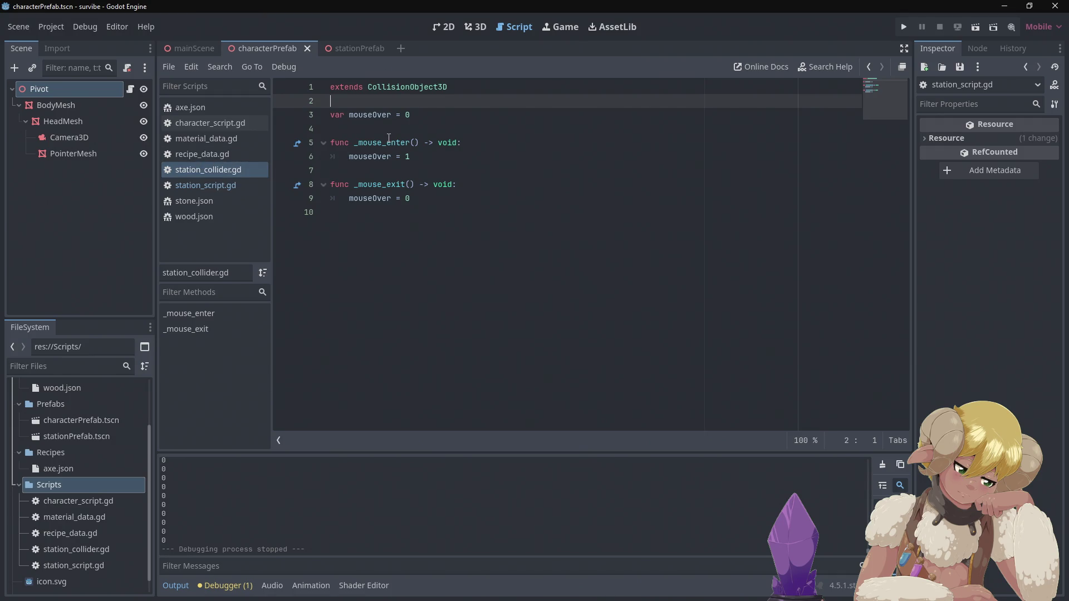
Open character_script.gd and select the _input function body from line 25 to 35.
mouse_move(389, 140)
mouse_move(195, 46)
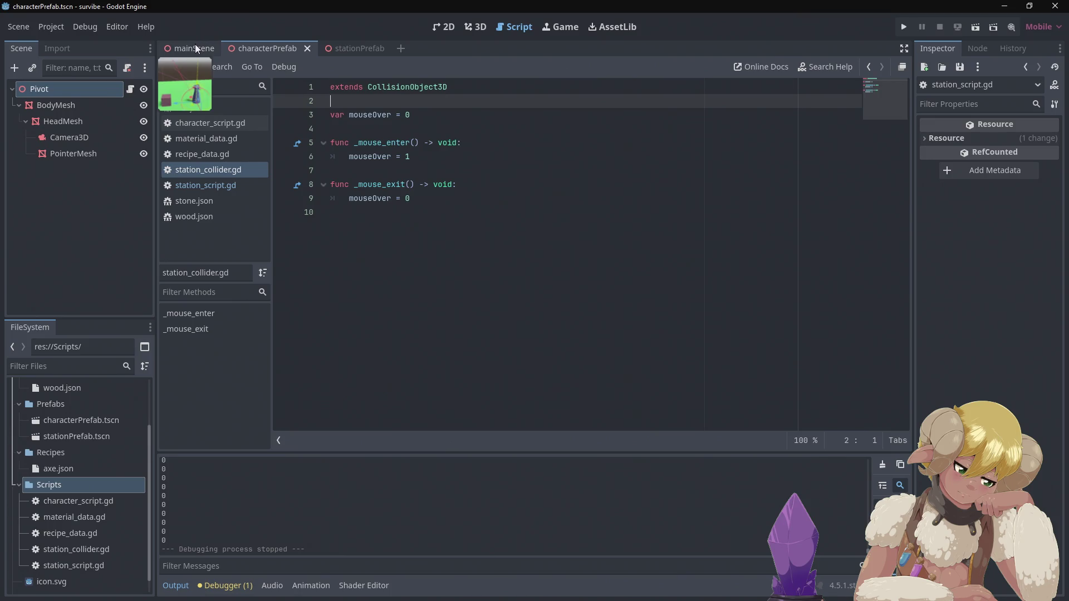
left_click(207, 126)
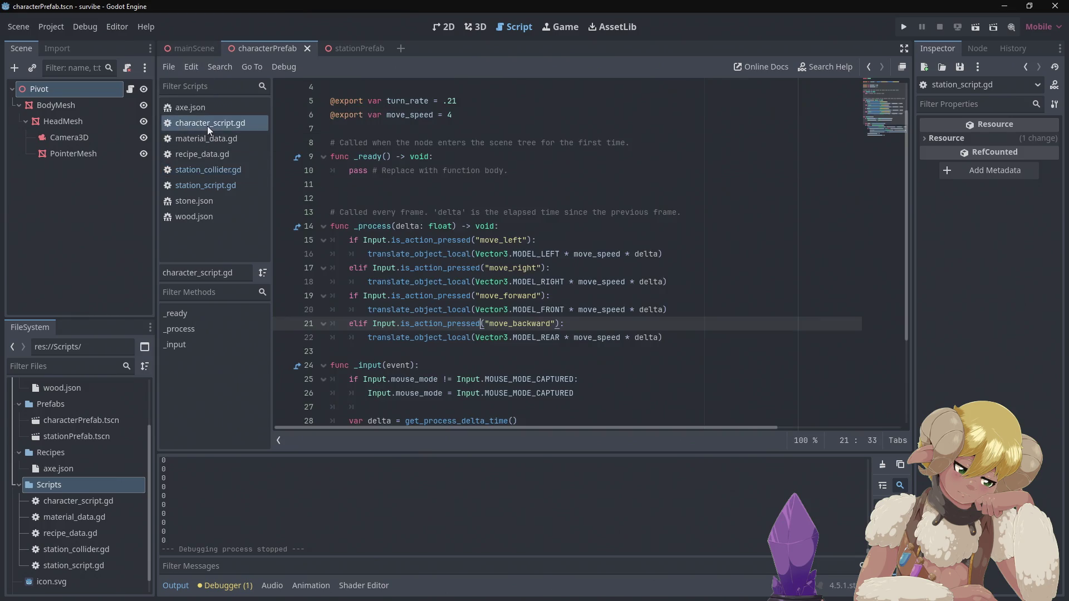
scroll(476, 255, "down", 3)
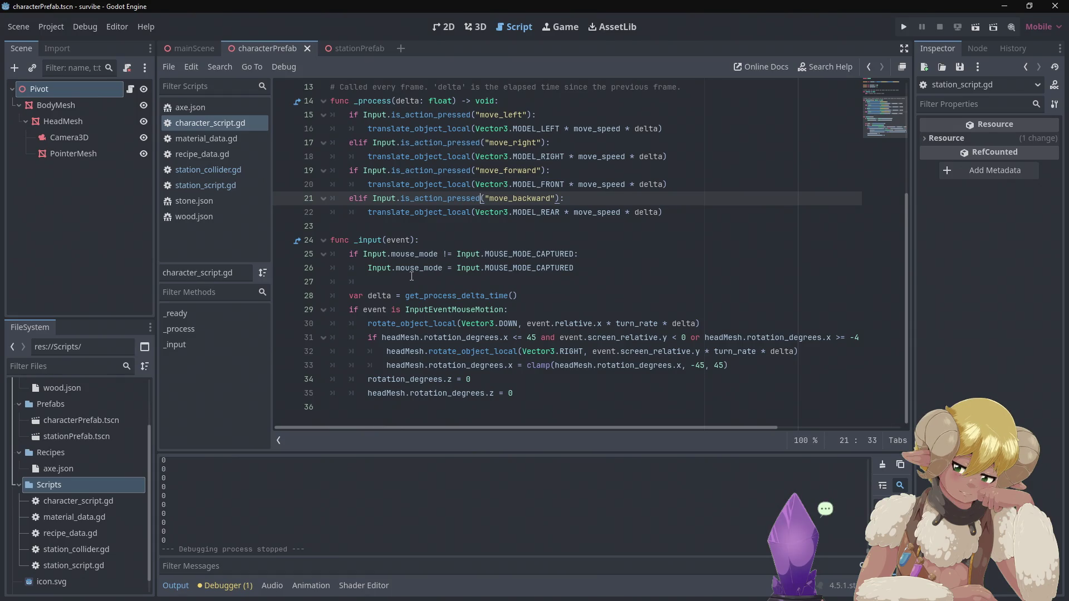
scroll(411, 277, "up", 3)
scroll(412, 273, "up", 1)
scroll(412, 273, "up", 1)
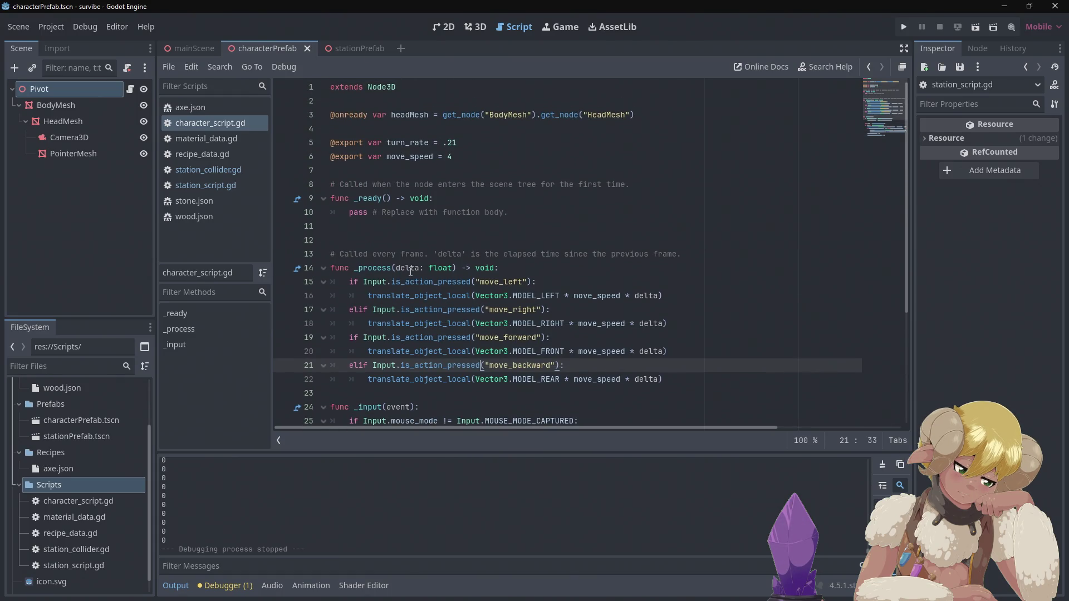
scroll(409, 269, "down", 4)
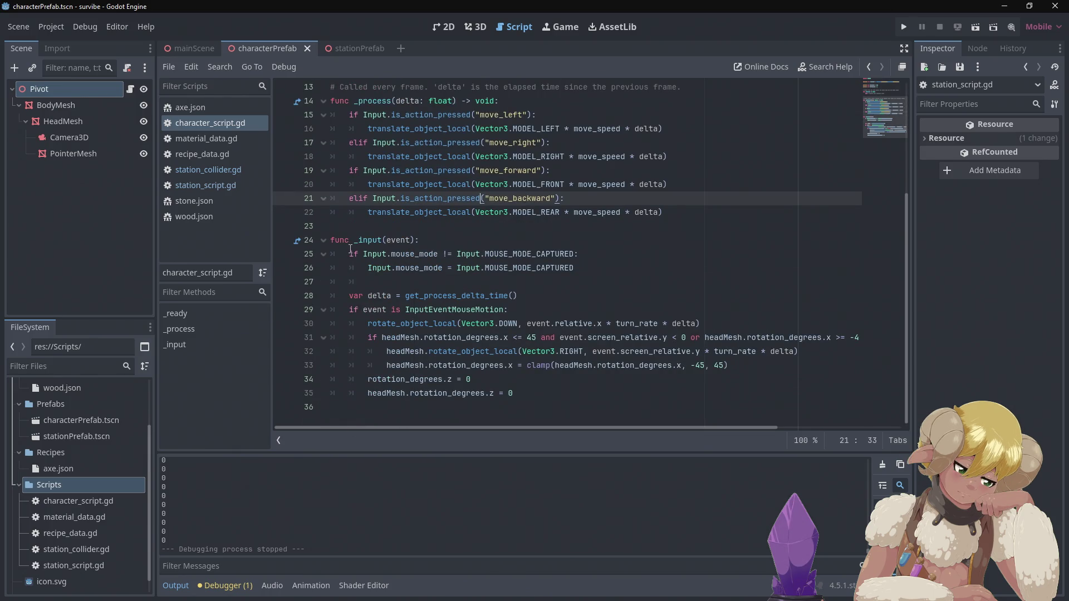
left_click(350, 253)
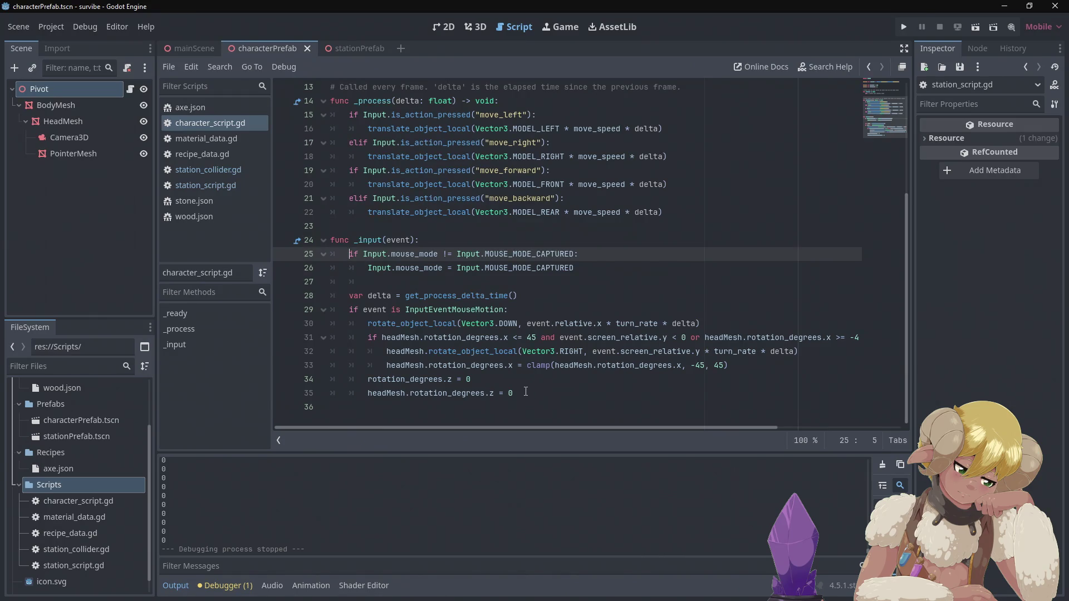
mouse_move(526, 393)
left_mouse_down()
mouse_move(364, 379)
mouse_move(368, 245)
mouse_move(345, 251)
left_mouse_up()
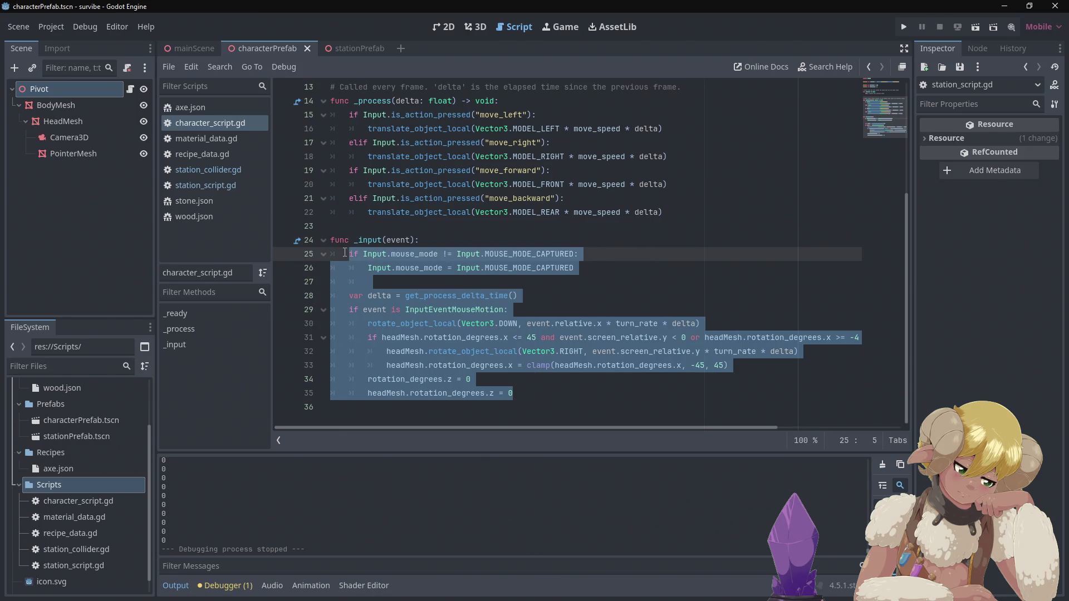
type("pass")
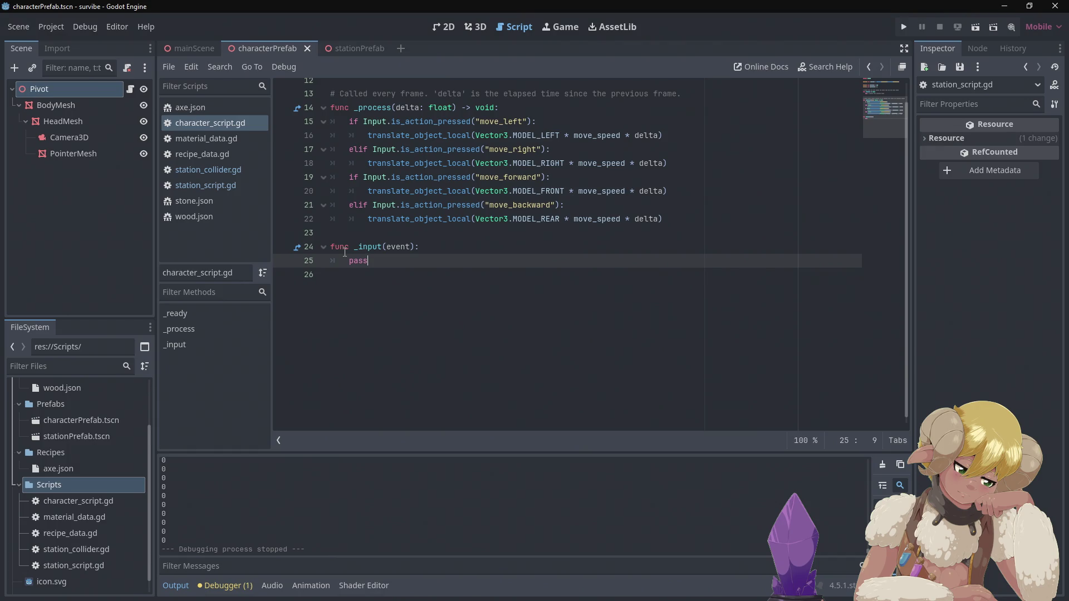
left_click(897, 27)
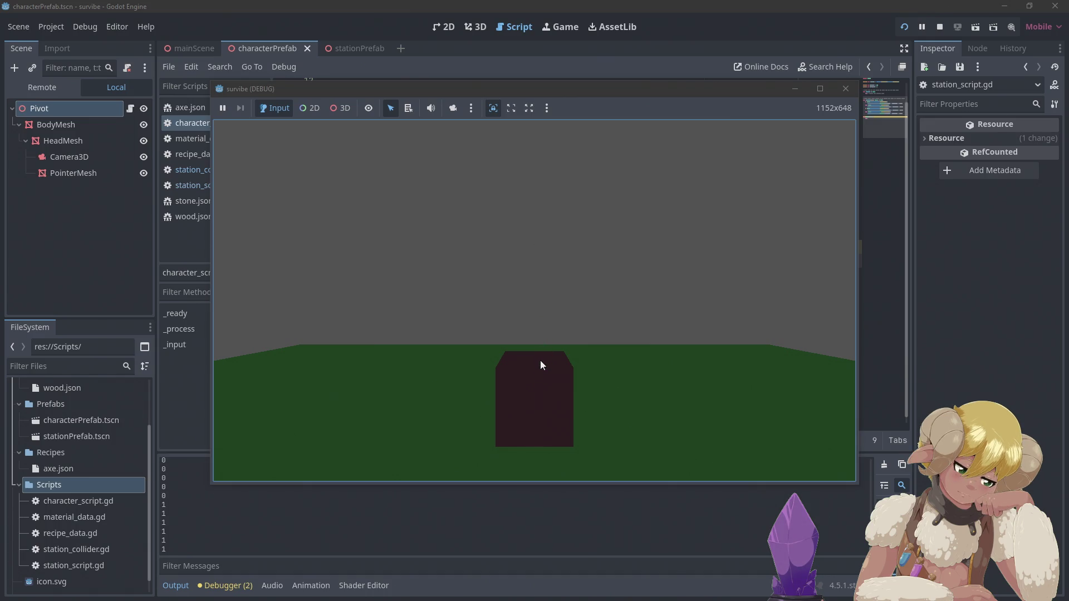
left_click(845, 88)
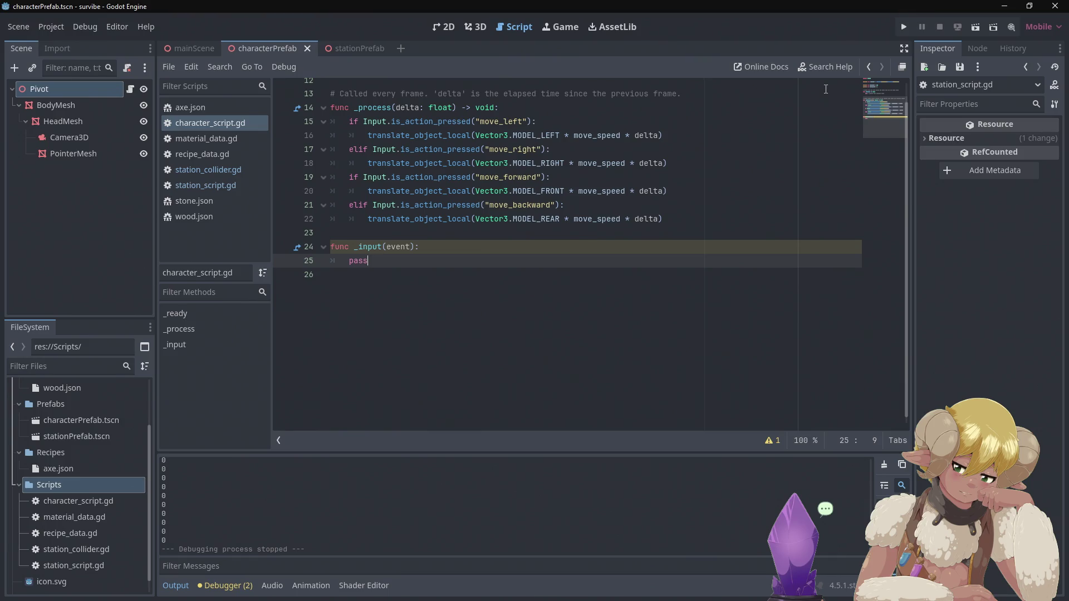
key("ctrl+z")
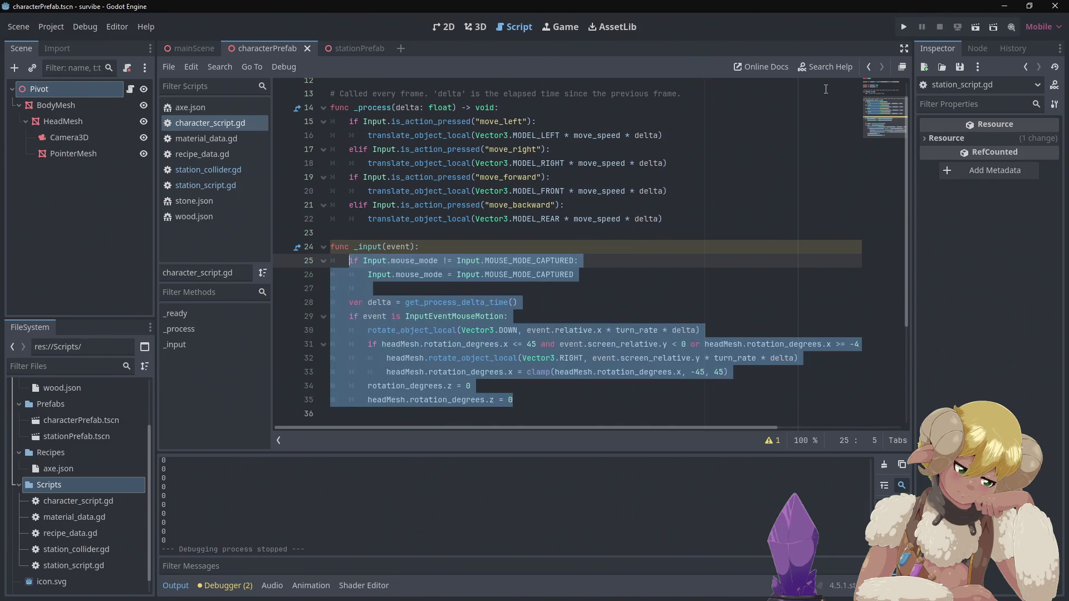
left_click(593, 260)
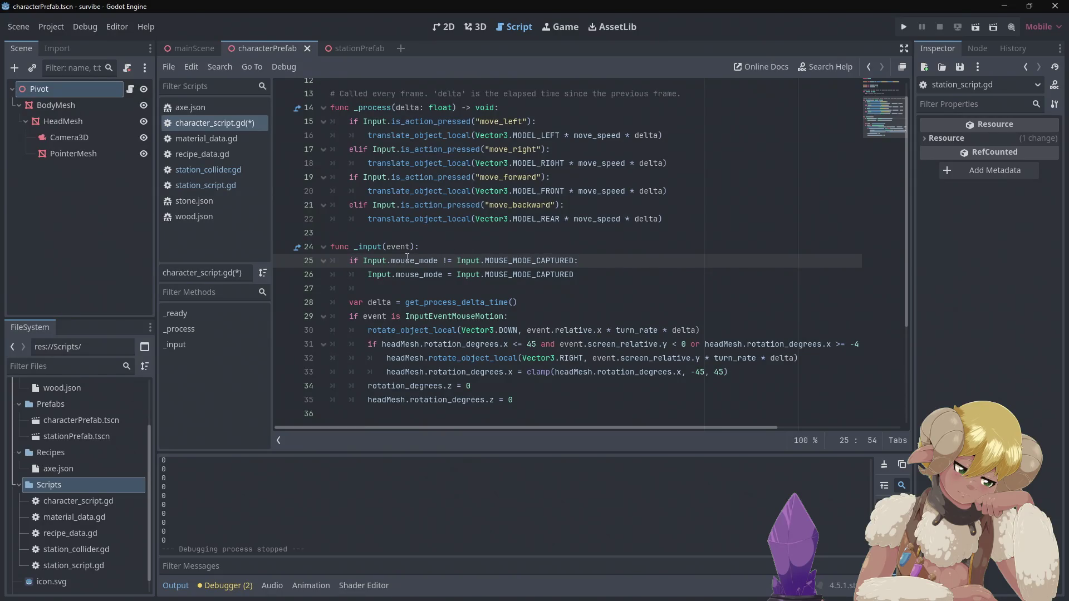
mouse_move(407, 258)
left_click(202, 173)
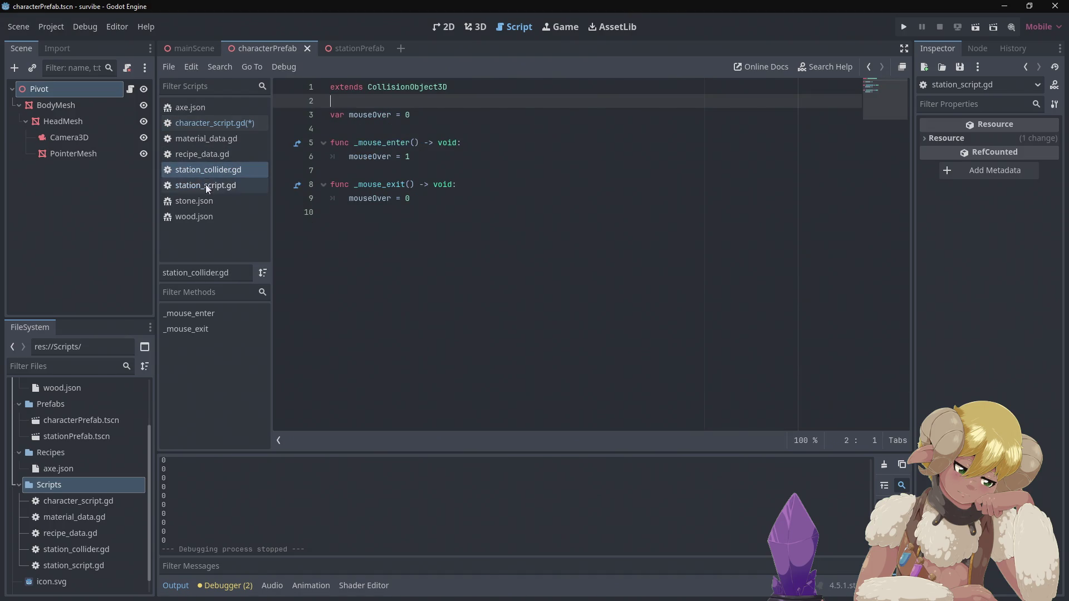
left_click(205, 185)
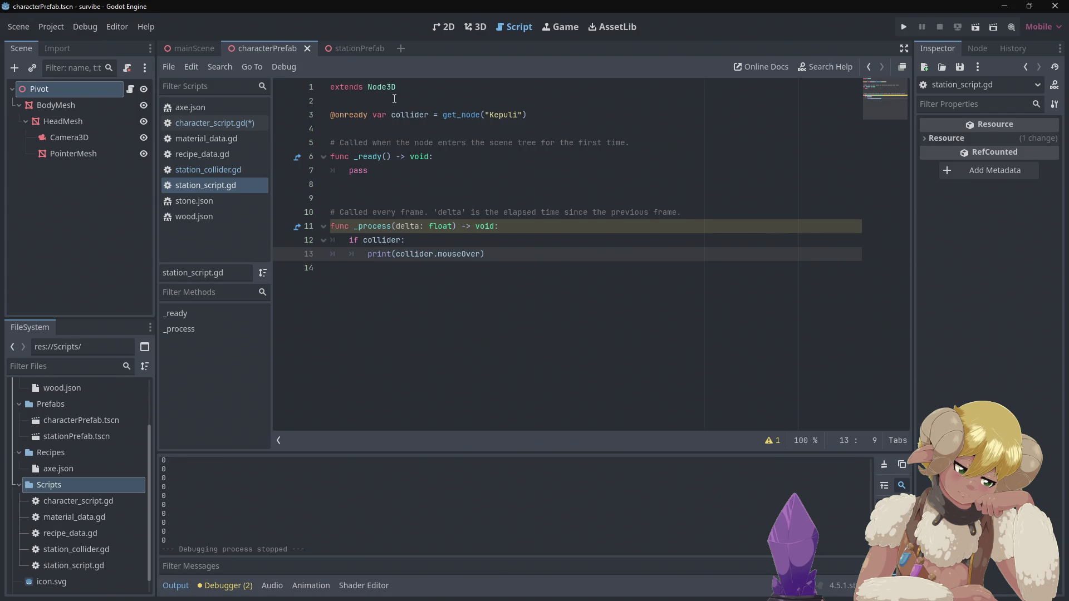
left_click(369, 47)
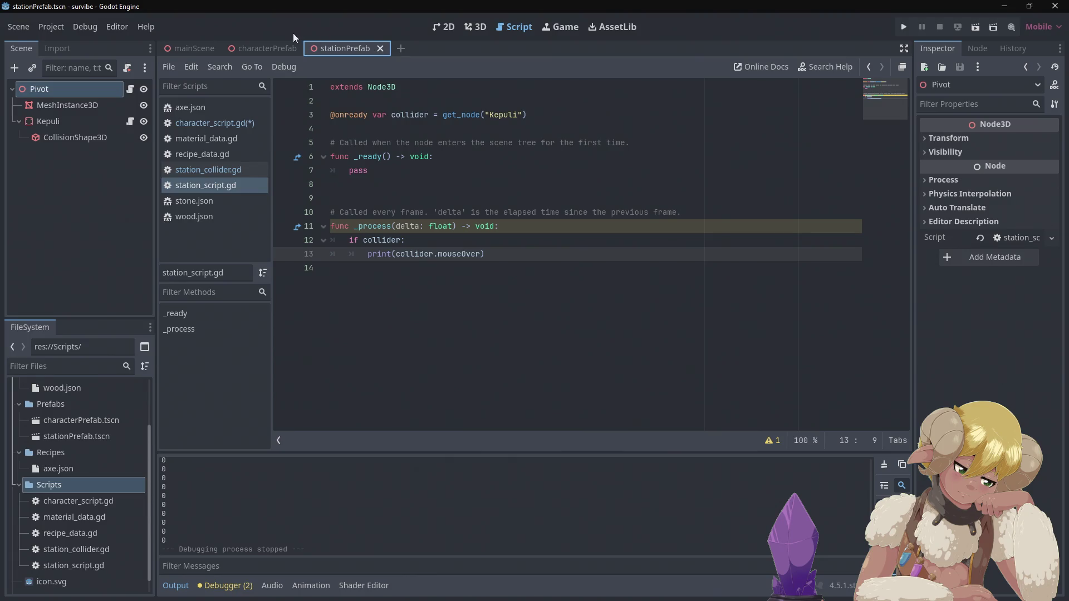
left_click(263, 47)
left_click(216, 173)
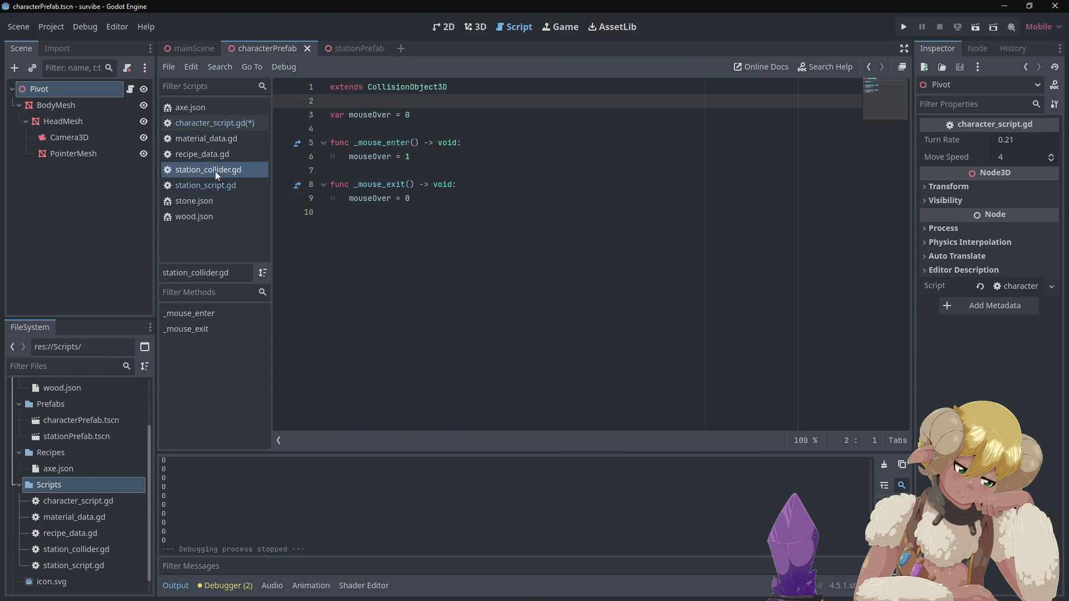
left_click(216, 128)
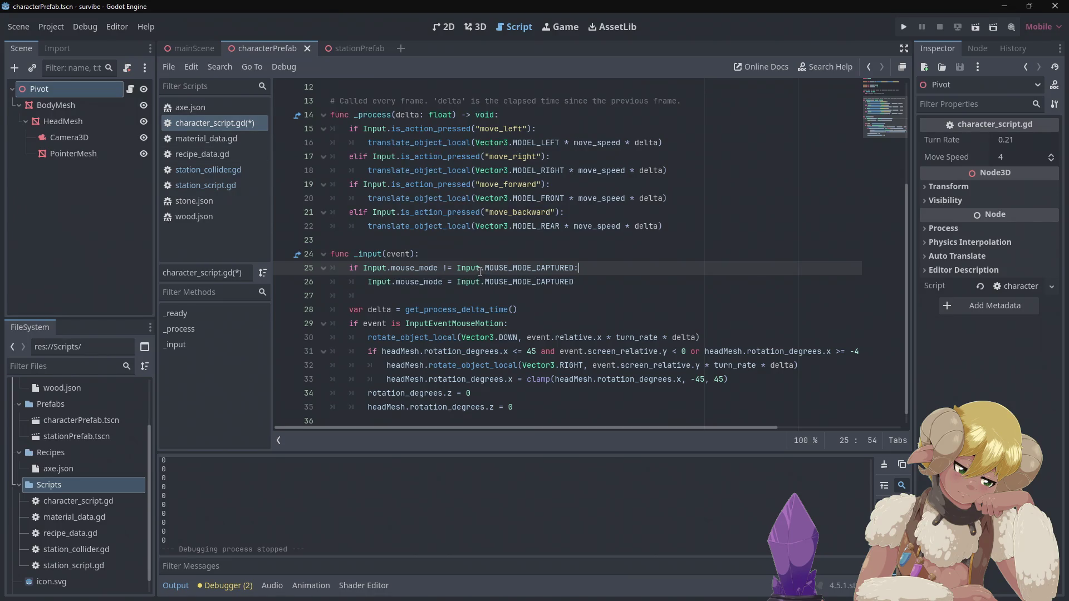
left_click(482, 268)
Change line 25's mouse-mode check to Input.MOUSE_MODE_CONFINED_HIDDEN via autocomplete.
mouse_move(496, 267)
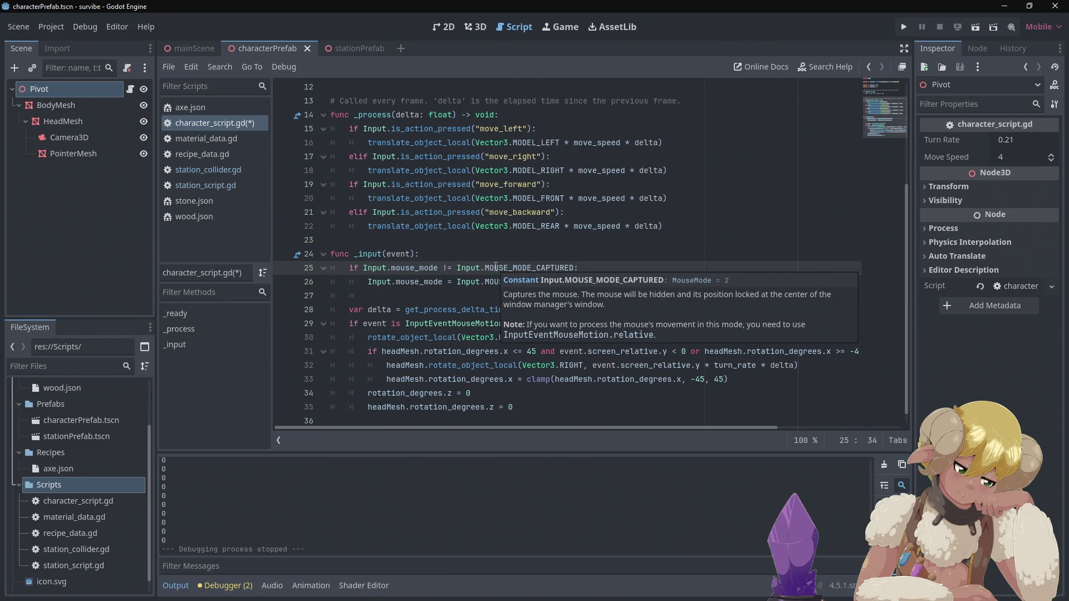
type("mouse")
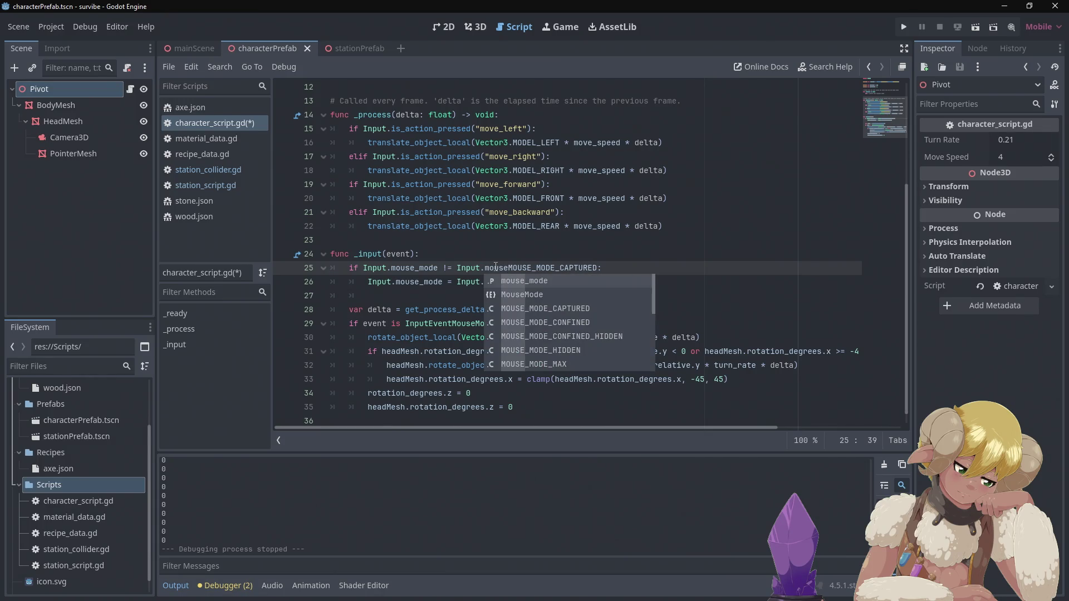
key("Down")
key("Down")
key("Down")
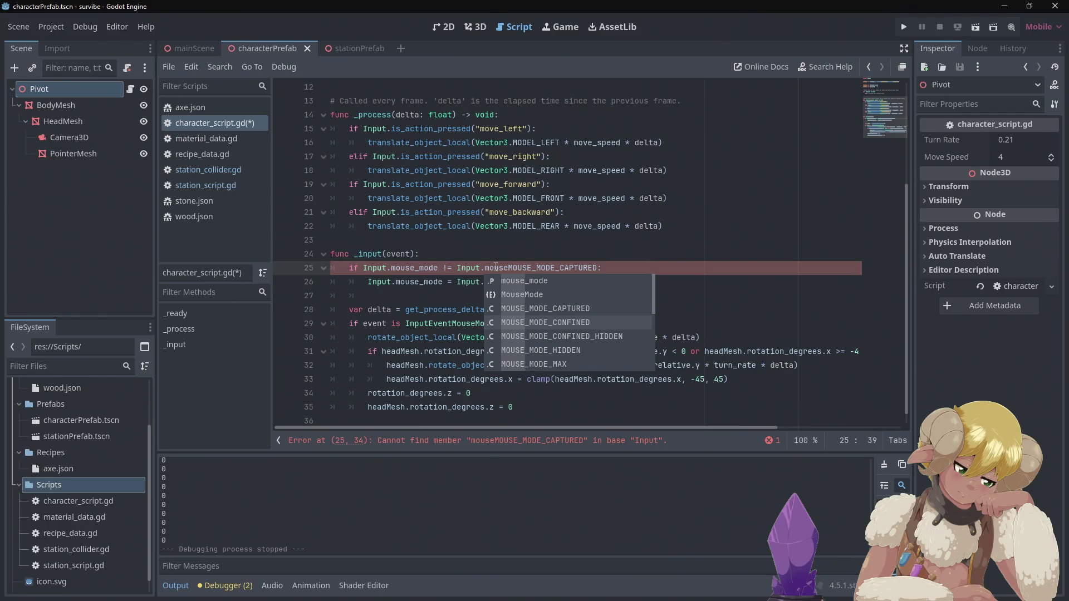
key("Down")
key("Down")
key("Down")
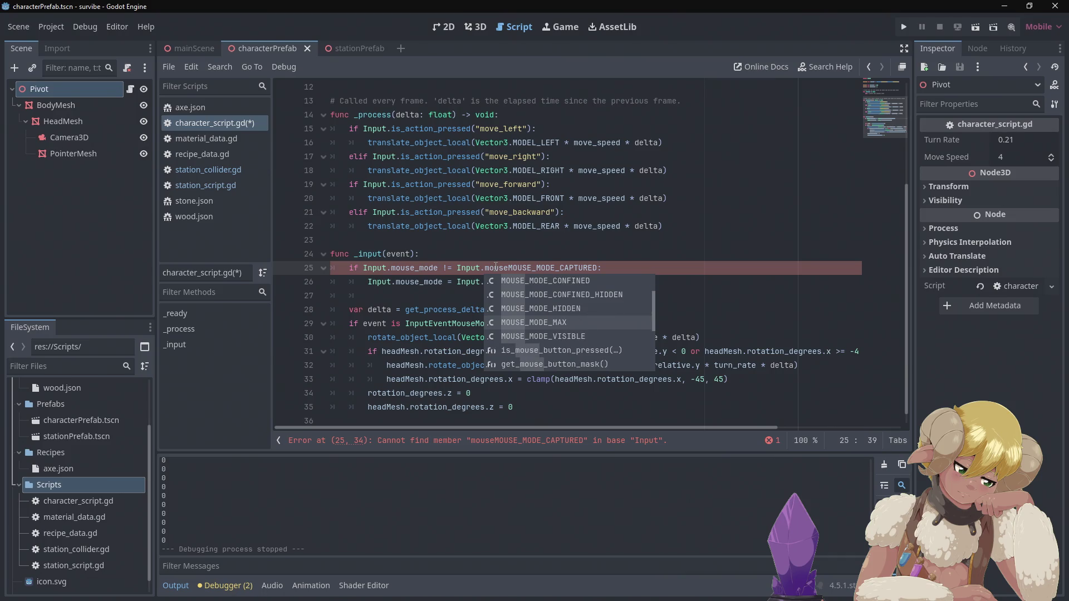
key("Up")
key("Up")
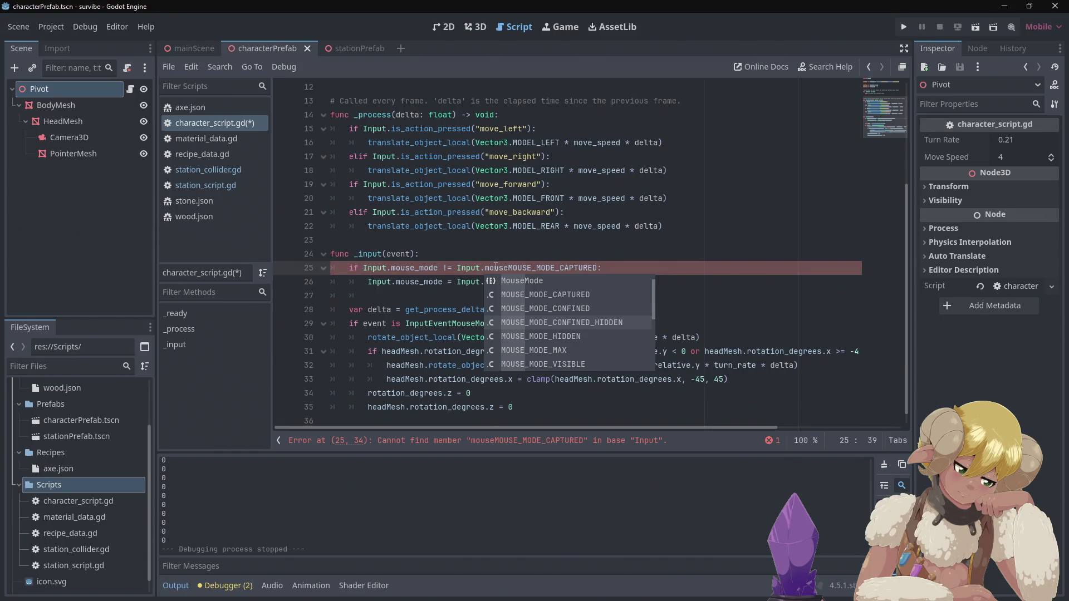
key("Down")
key("Down")
key("Down")
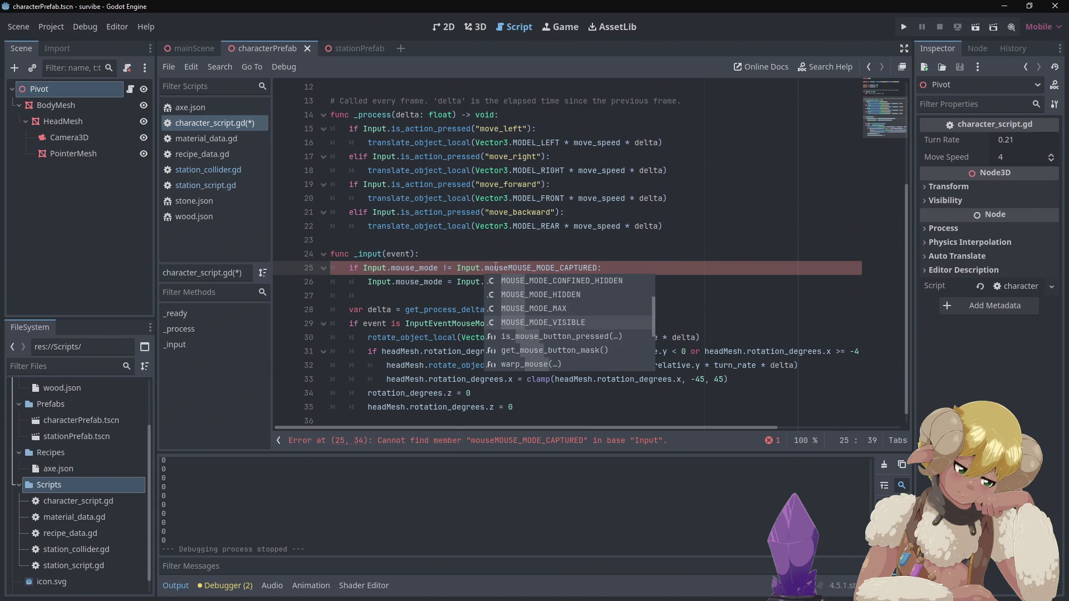
key("Up")
key("Up")
key("Up")
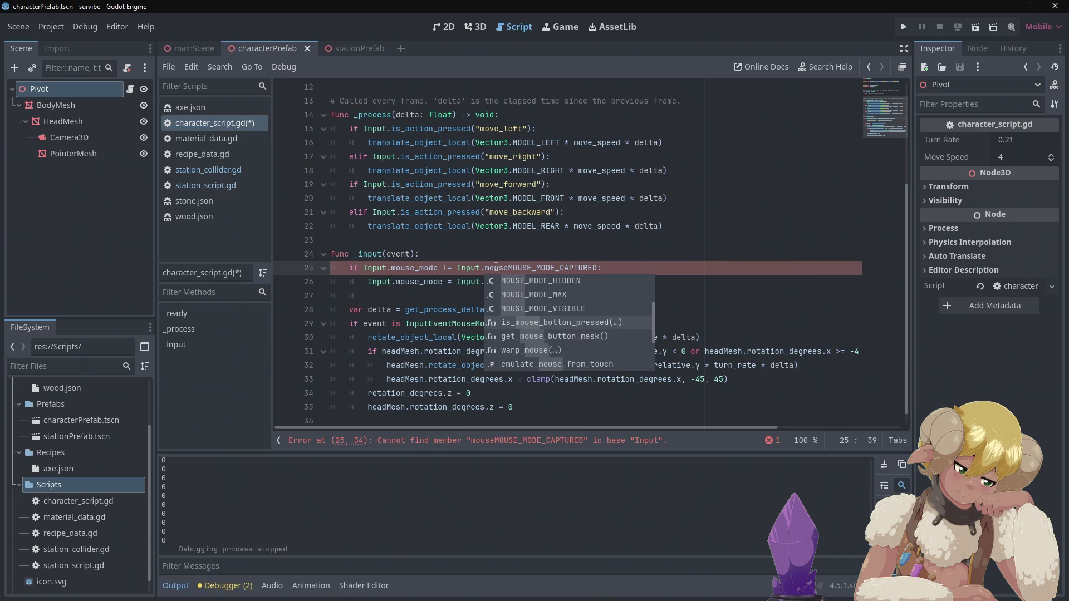
type(":mo")
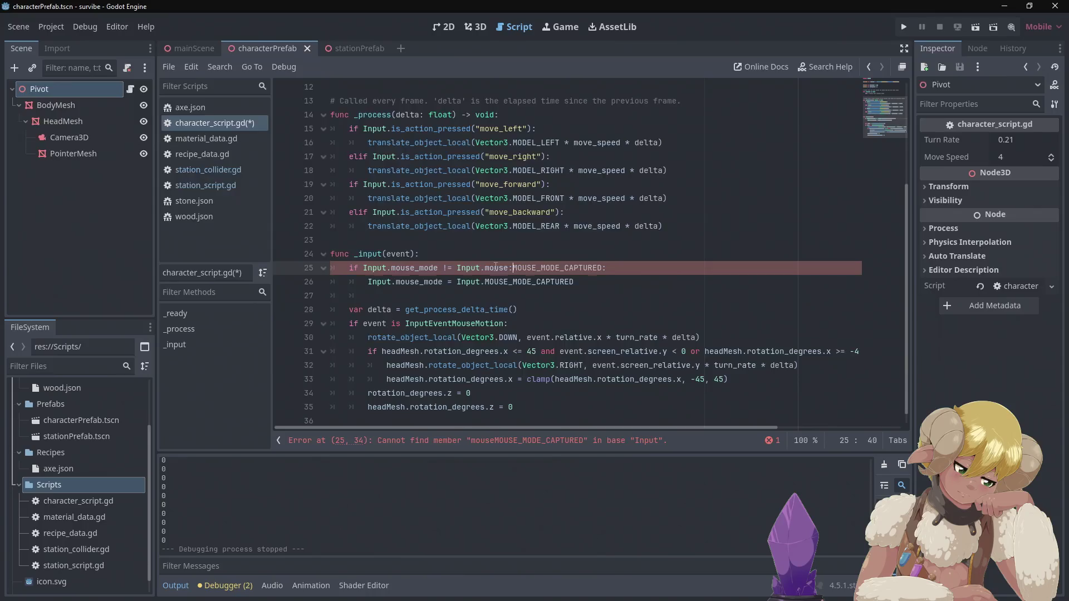
key("BackSpace")
key("BackSpace")
key("BackSpace")
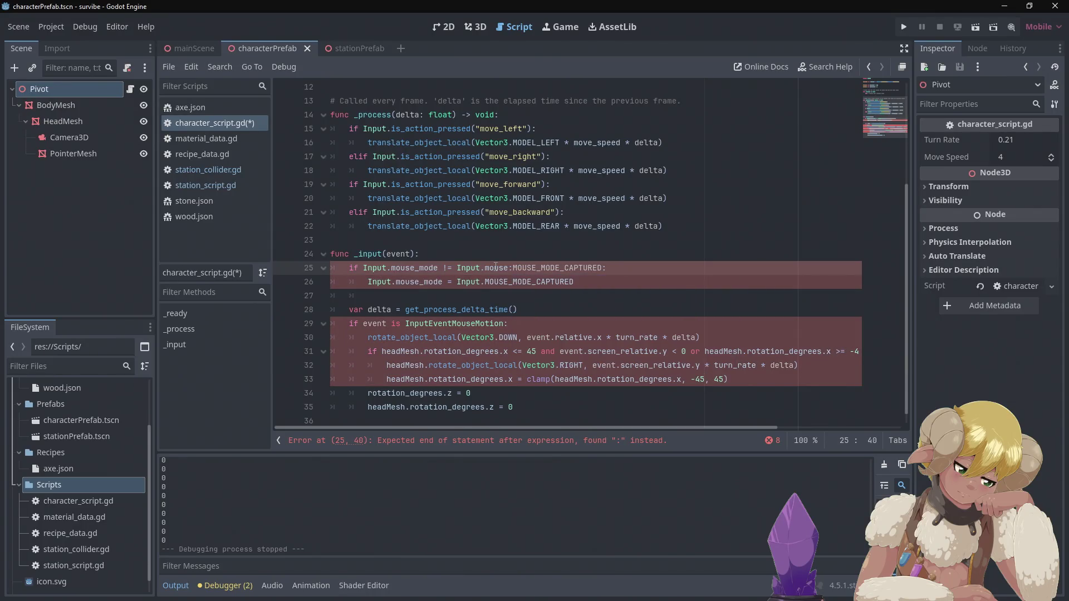
type("_mo")
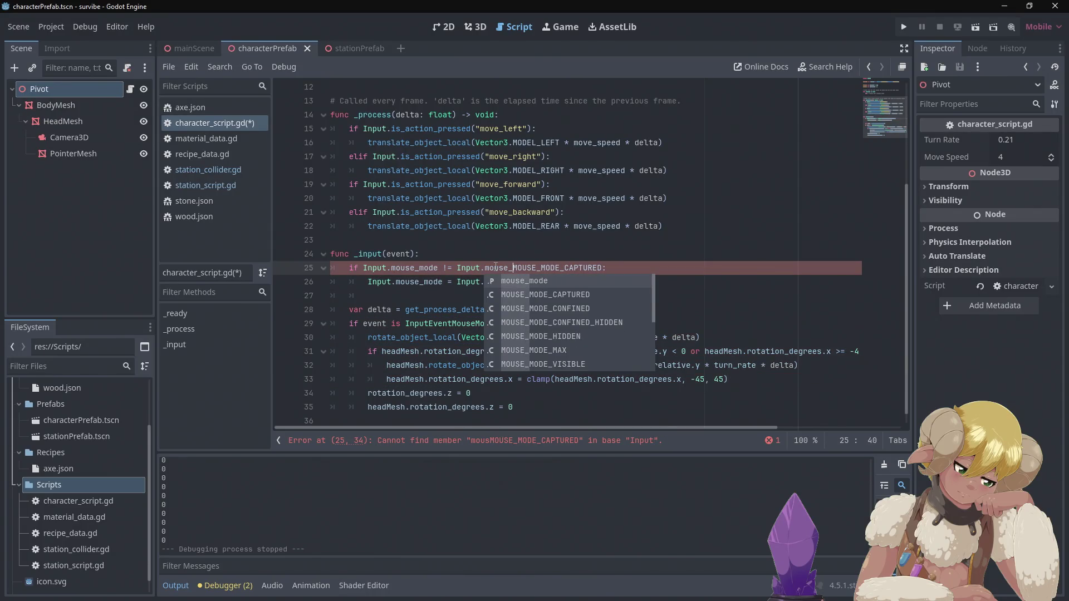
key("Down")
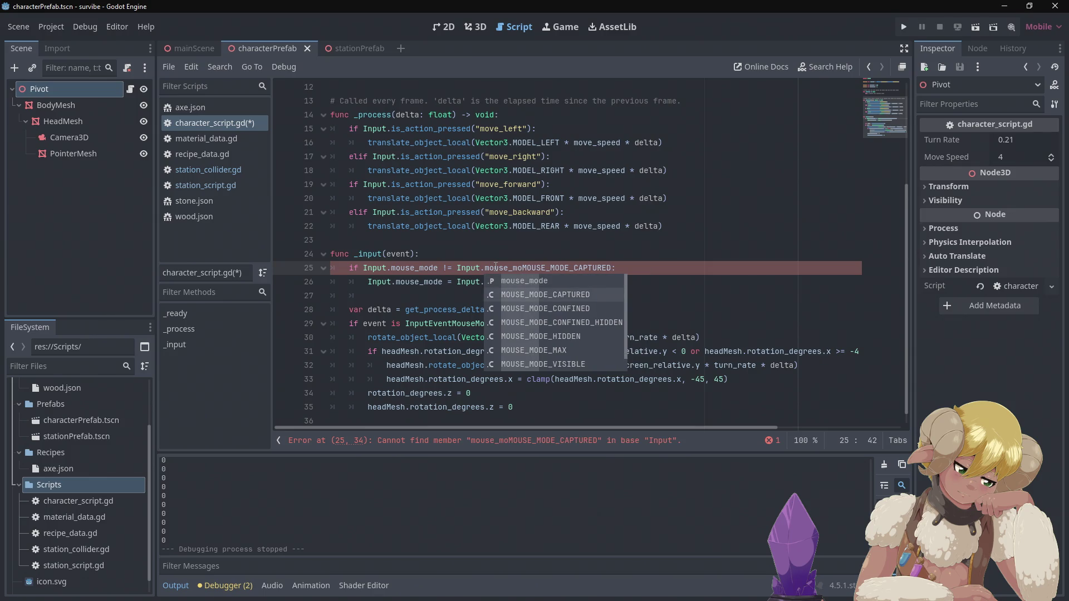
key("Down")
key("Down")
key("Down")
key("Down")
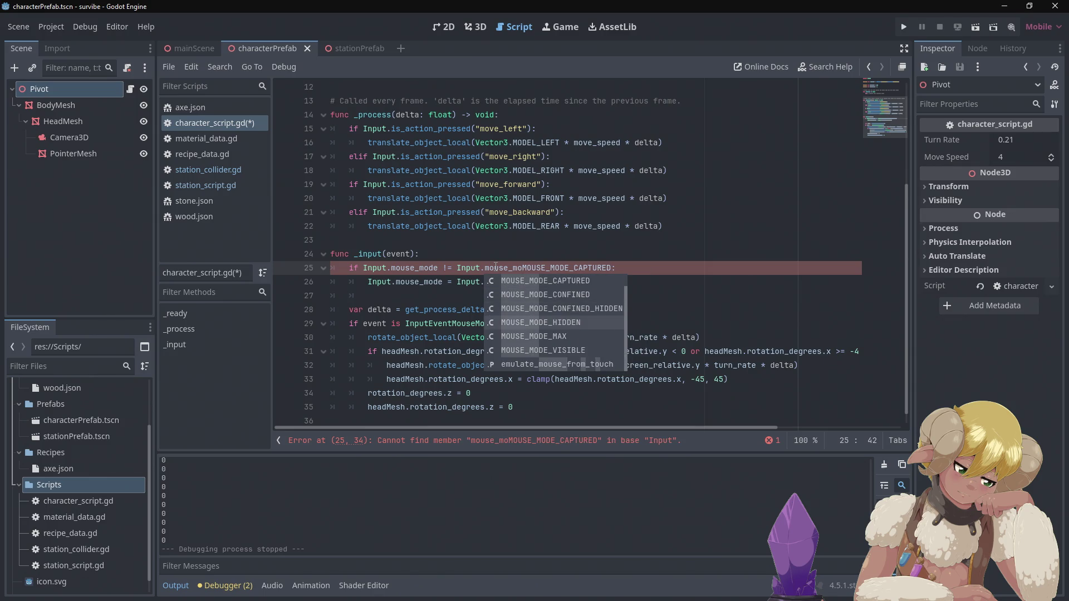
key("Up")
key("Up")
key("Up")
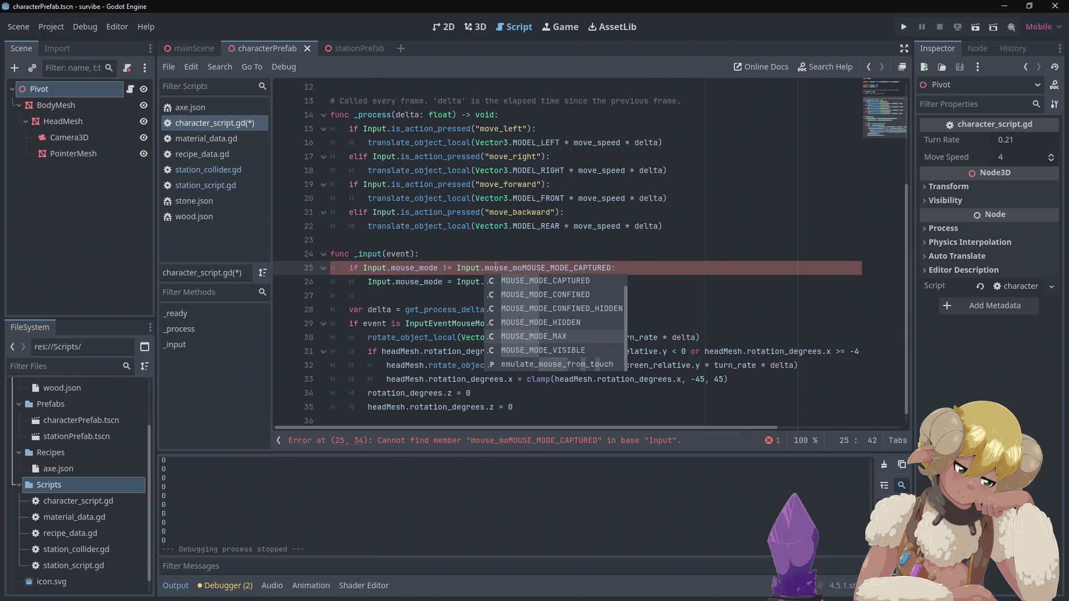
key("Down")
key("Down")
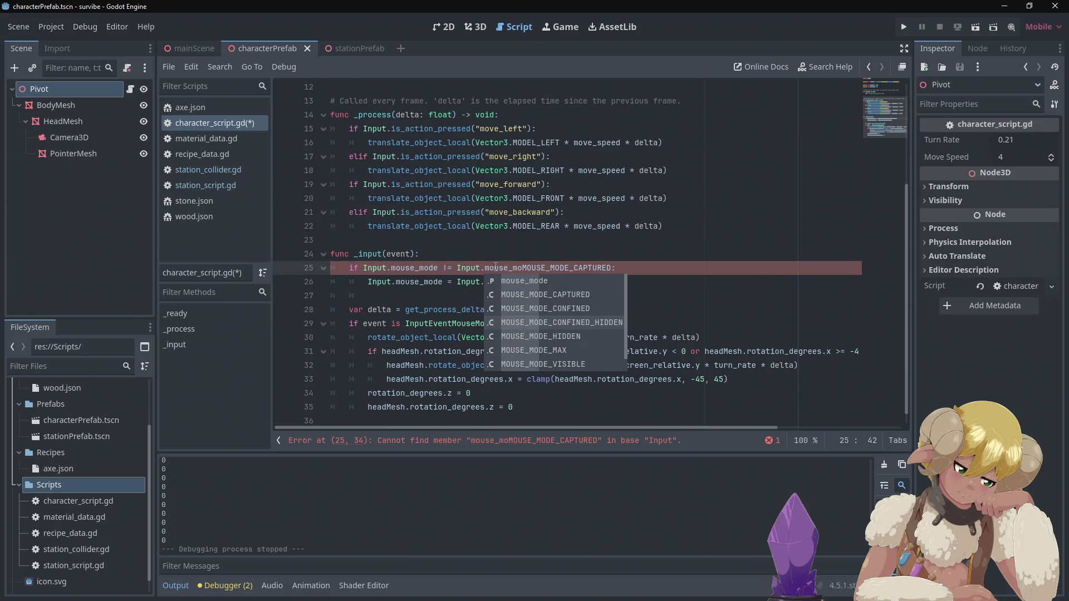
key("Tab")
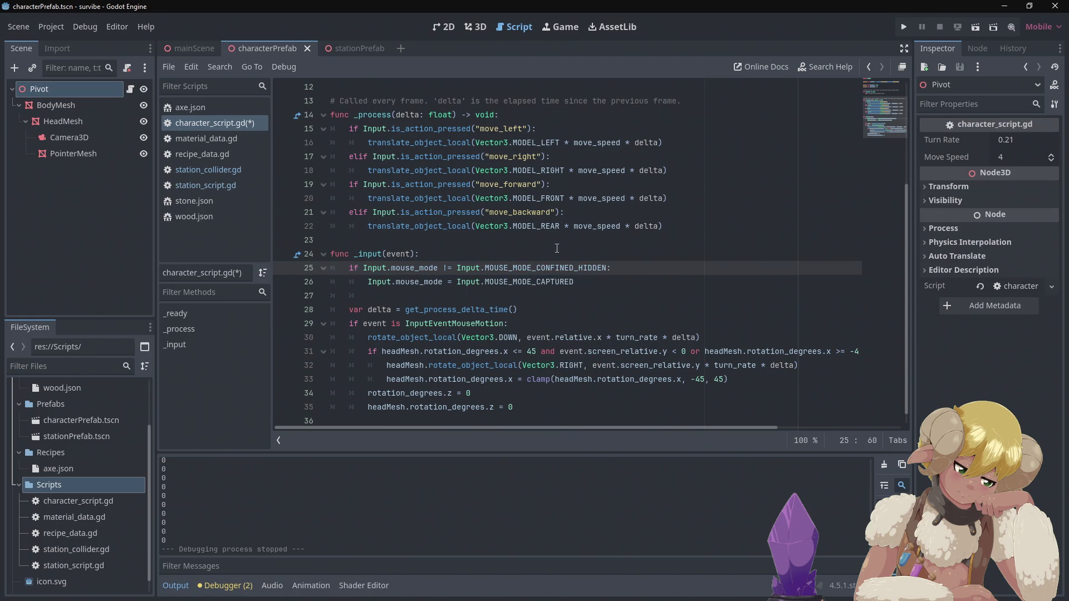
Set line 26 to Input.MOUSE_MODE_CONFINED_HIDDEN as well and run the game to test it.
double_click(533, 281)
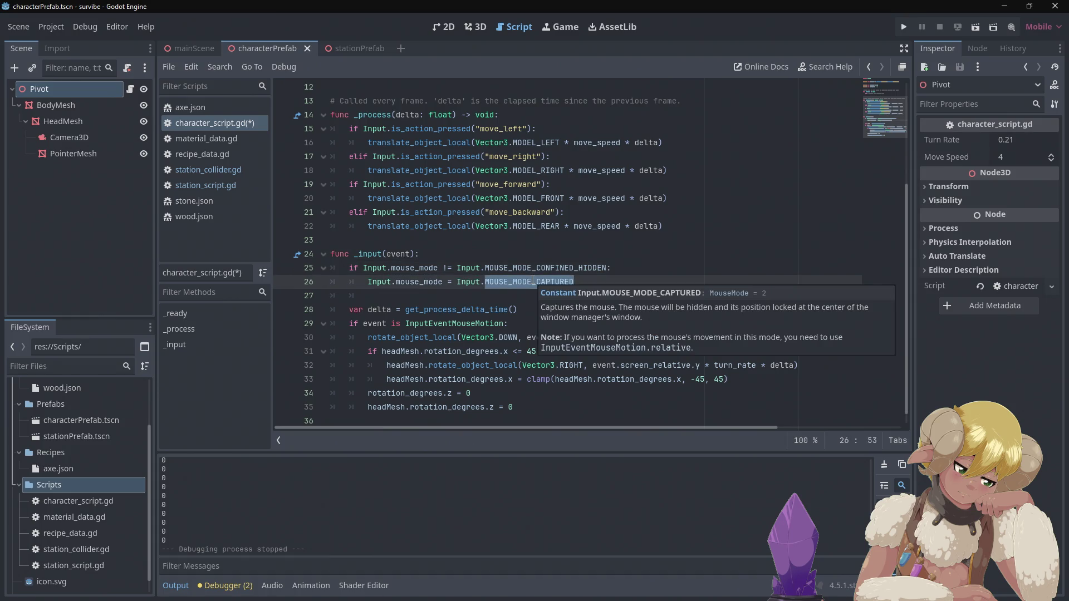
type("mousem")
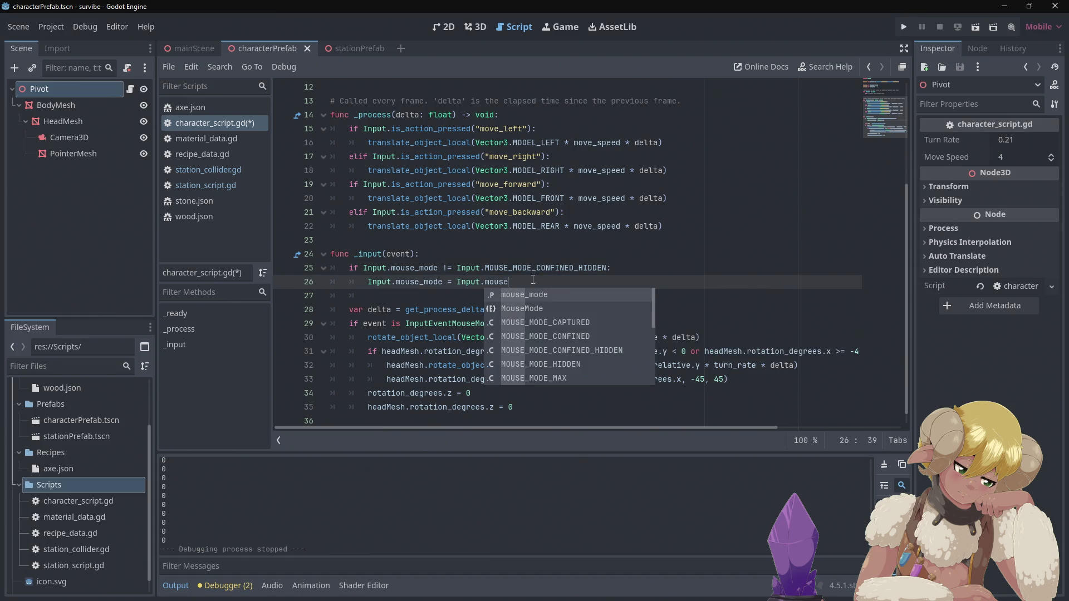
key("Down")
key("Down")
key("Down")
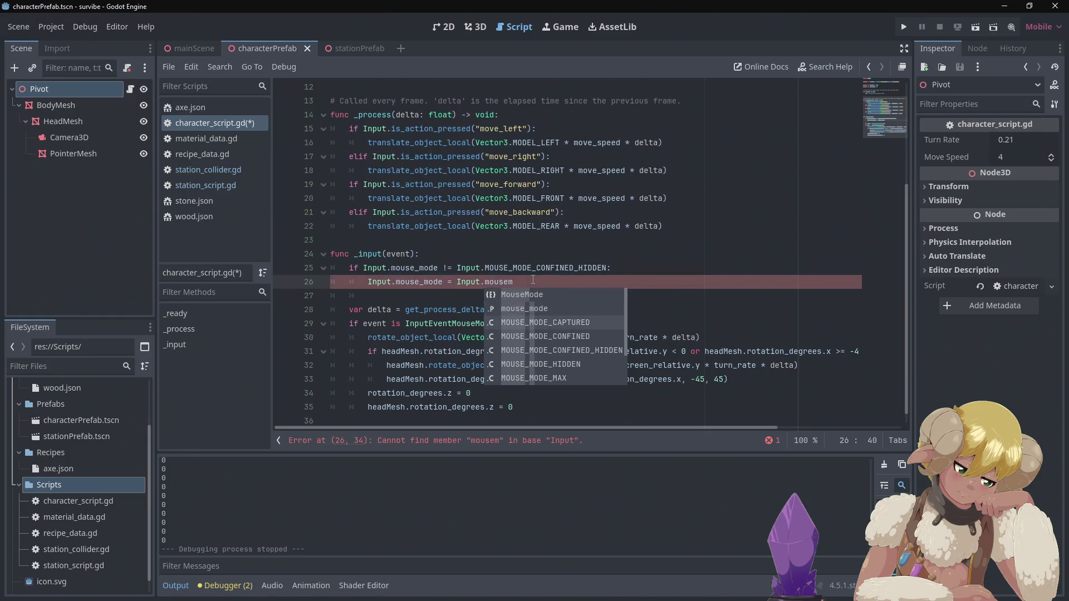
key("Tab")
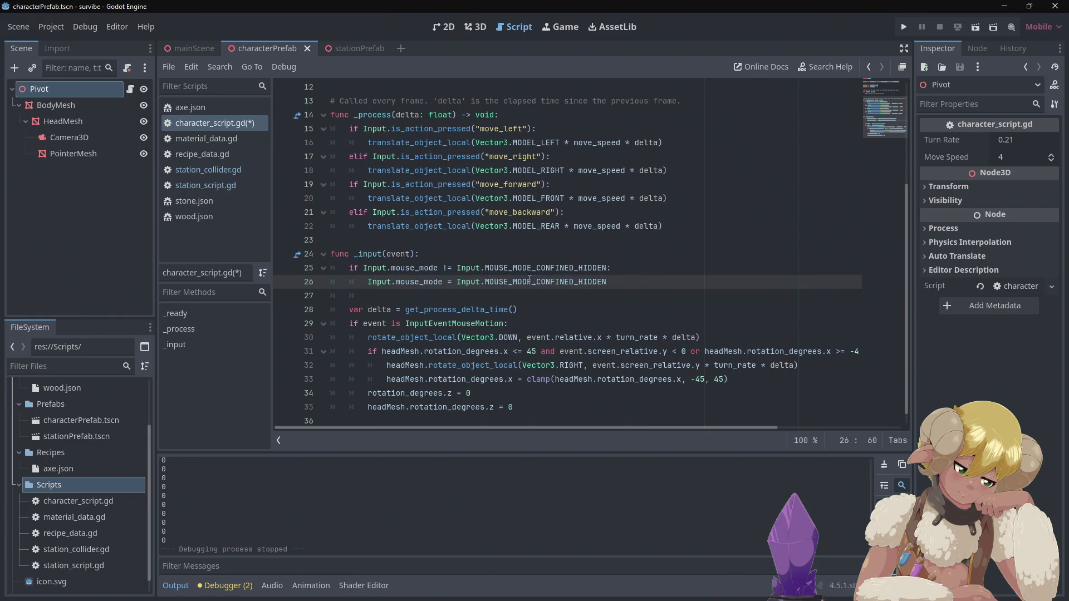
left_click(911, 23)
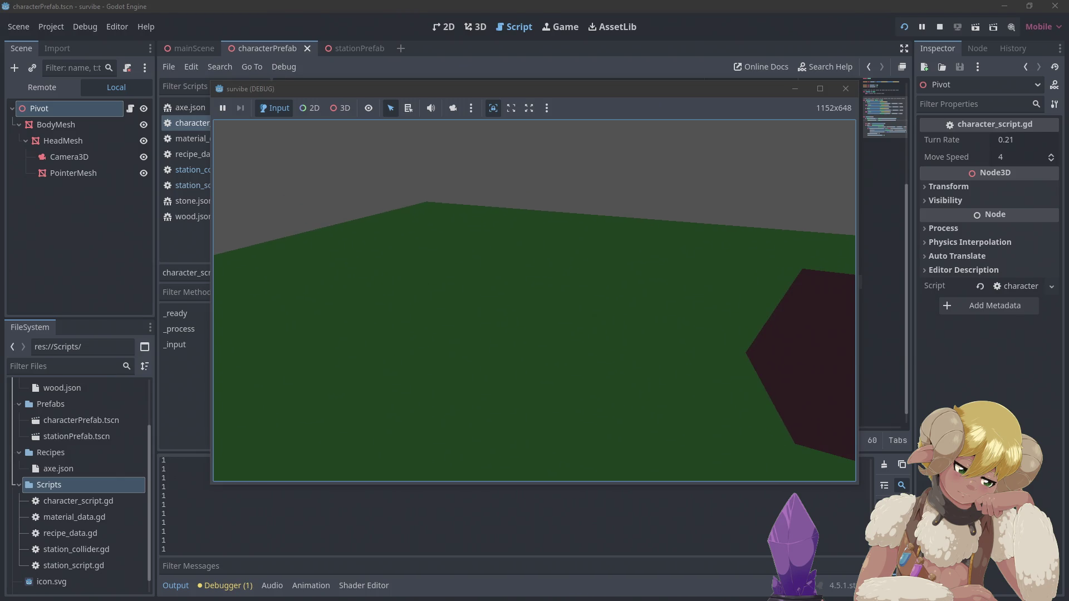
Stop the game, undo both lines back to MOUSE_MODE_CAPTURED, save, and open station_collider.gd.
key("F8")
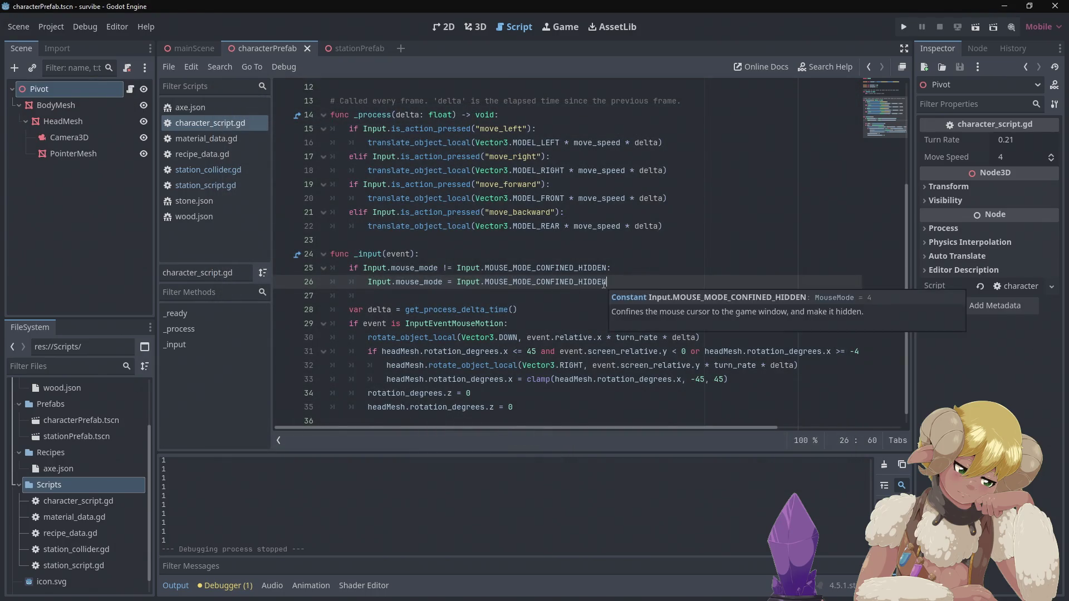
key("ctrl+z")
key("ctrl+z")
key("ctrl+z")
key("ctrl+z")
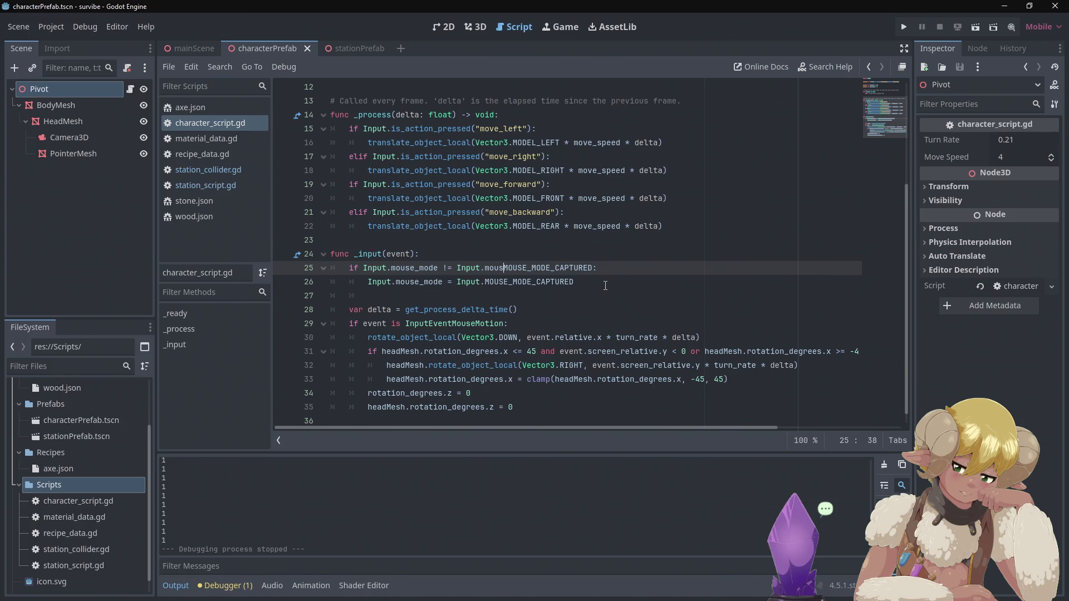
key("ctrl+z")
key("ctrl+z")
key("ctrl+z")
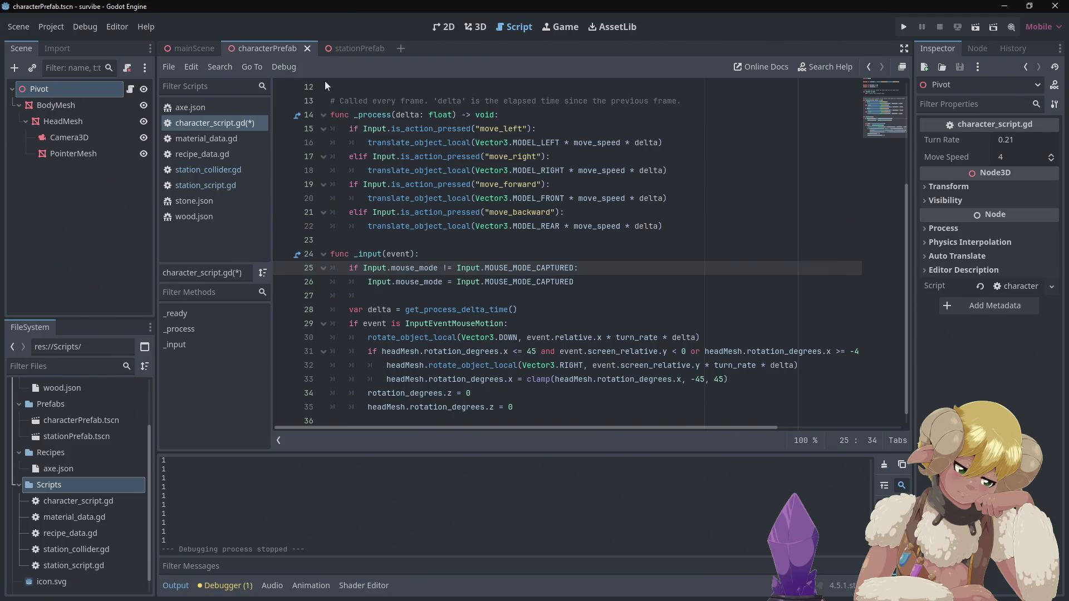
key("ctrl+s")
left_click(236, 169)
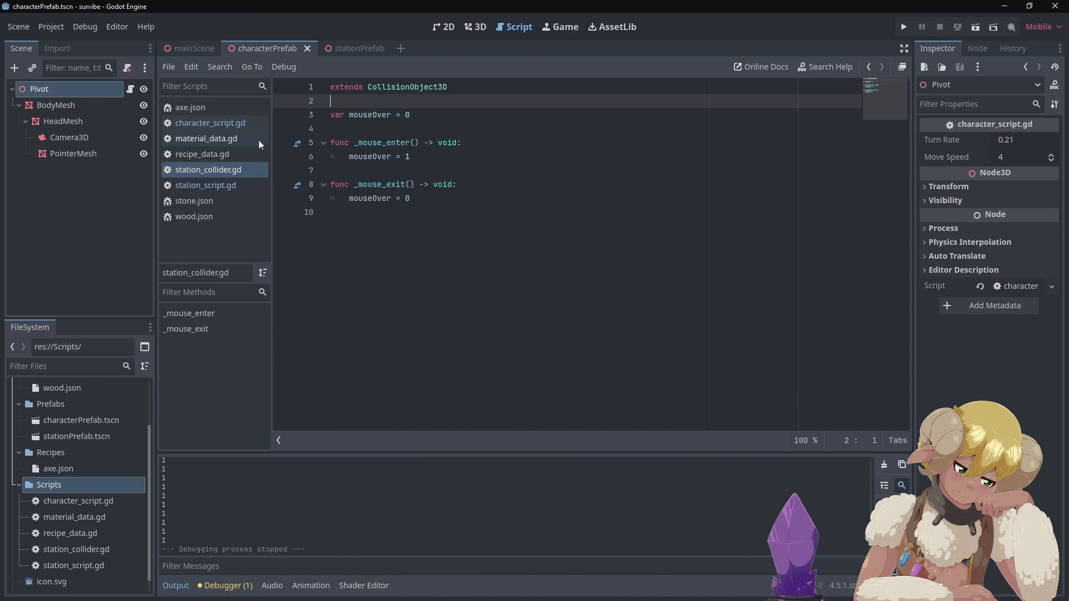
Insert blank lines above _mouse_enter and begin typing a 'func _hit' function.
left_click(408, 121)
left_click(406, 130)
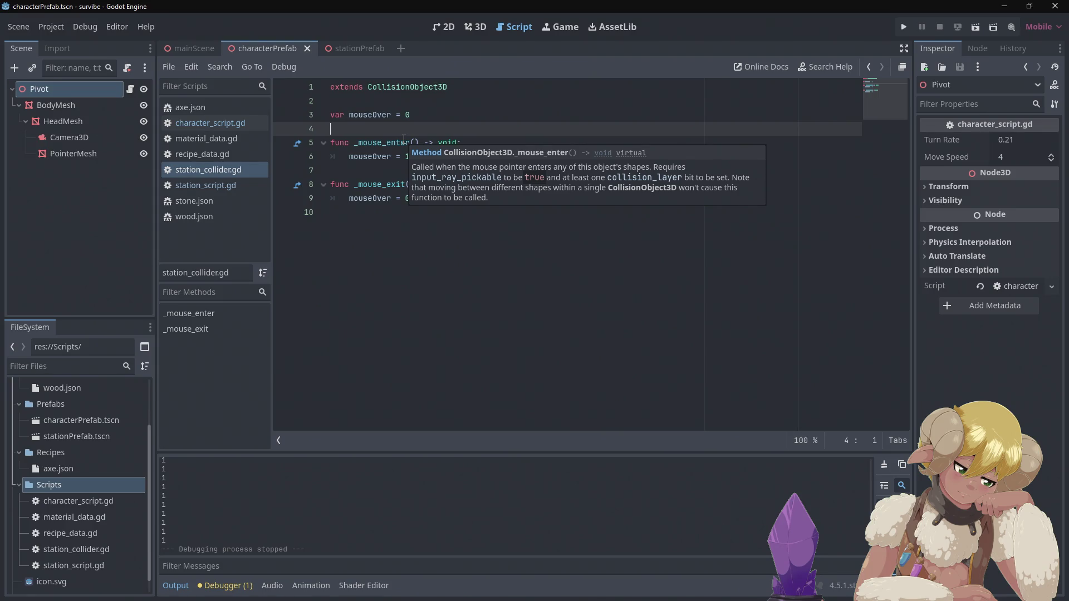
key("Return")
key("Return")
key("Up")
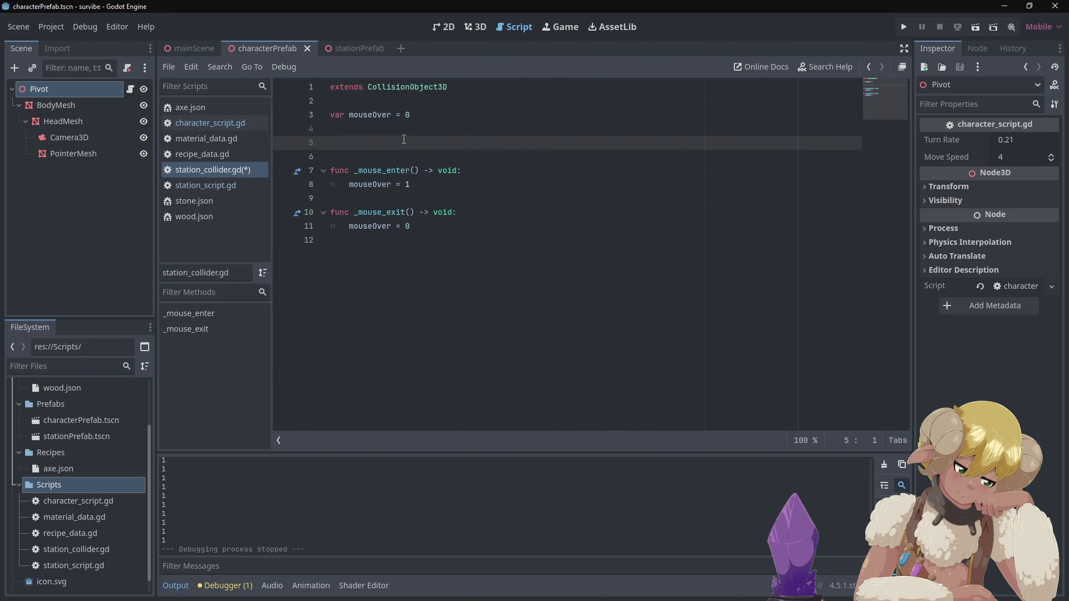
type("func _ray")
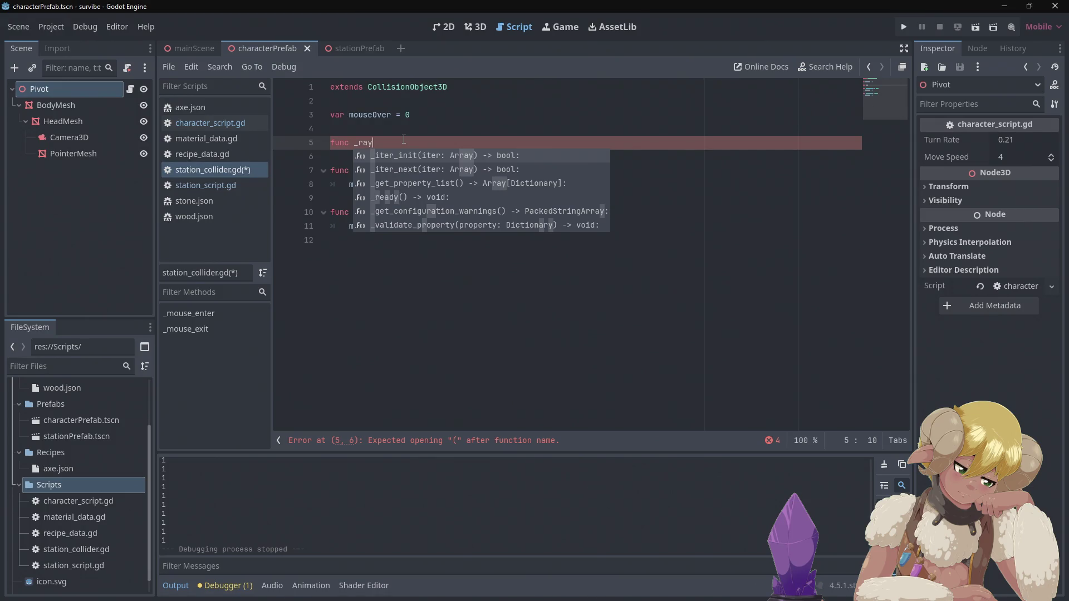
key("BackSpace")
key("BackSpace")
key("BackSpace")
type("hit")
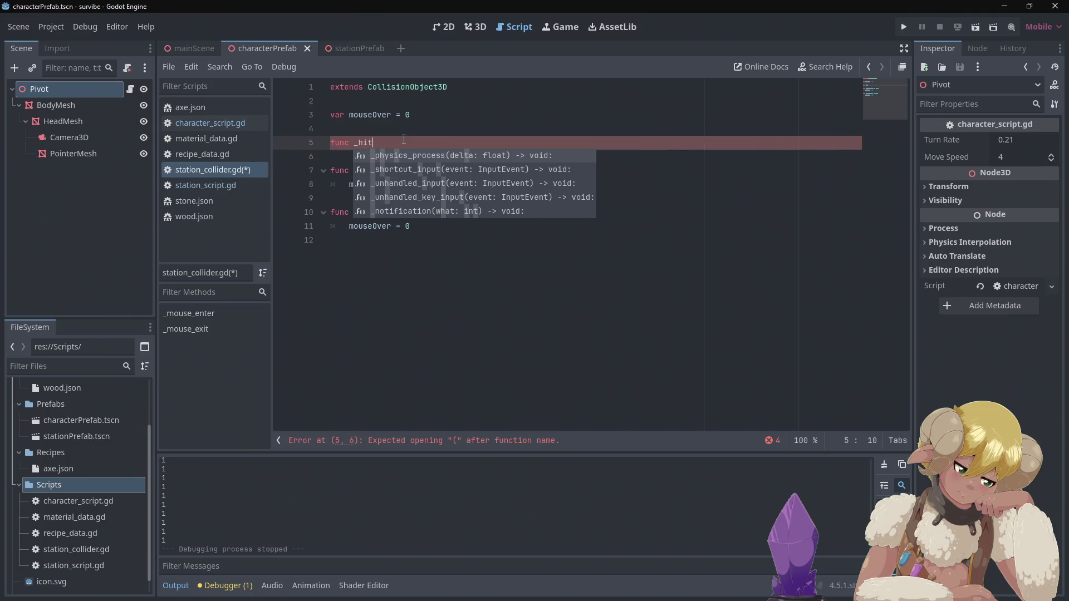
Delete the half-written function line and extra blank lines, then open station_script.gd.
key("BackSpace")
key("BackSpace")
key("BackSpace")
key("Delete")
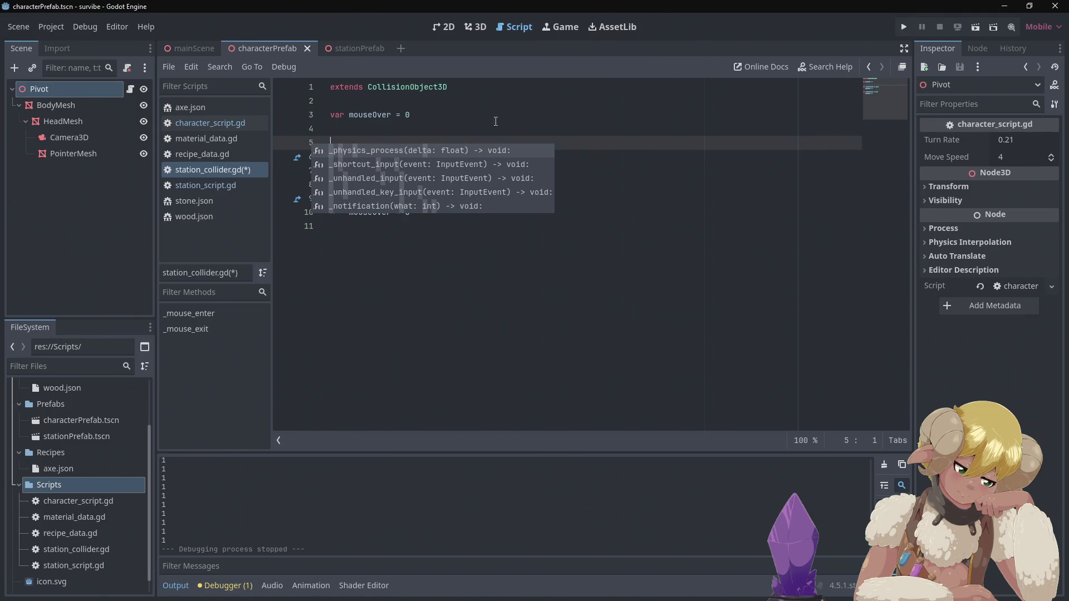
key("BackSpace")
left_click(509, 116)
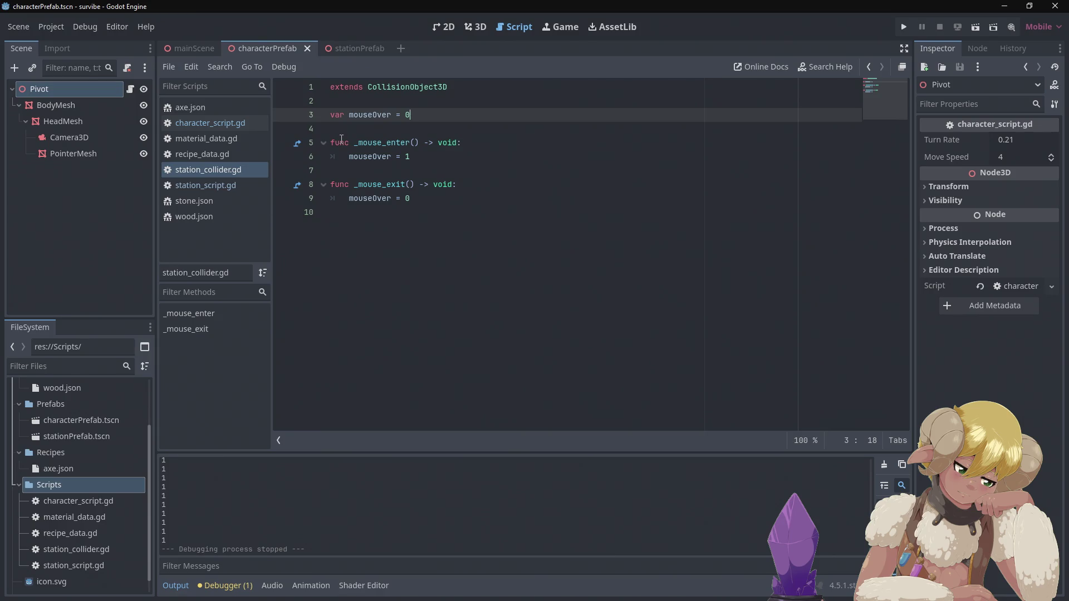
mouse_move(354, 138)
left_click(241, 186)
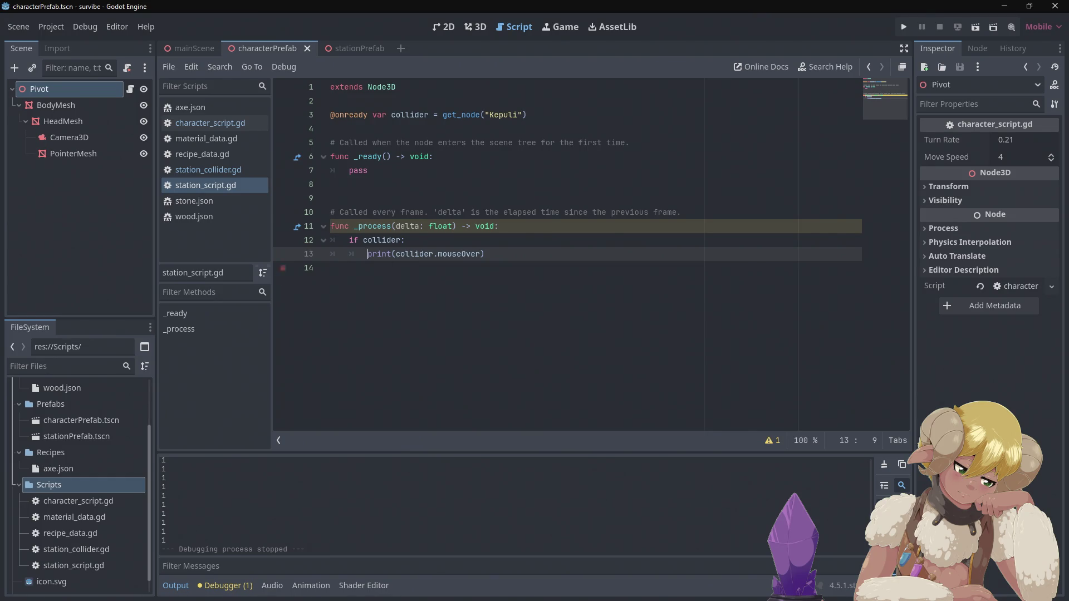
key("alt+Tab")
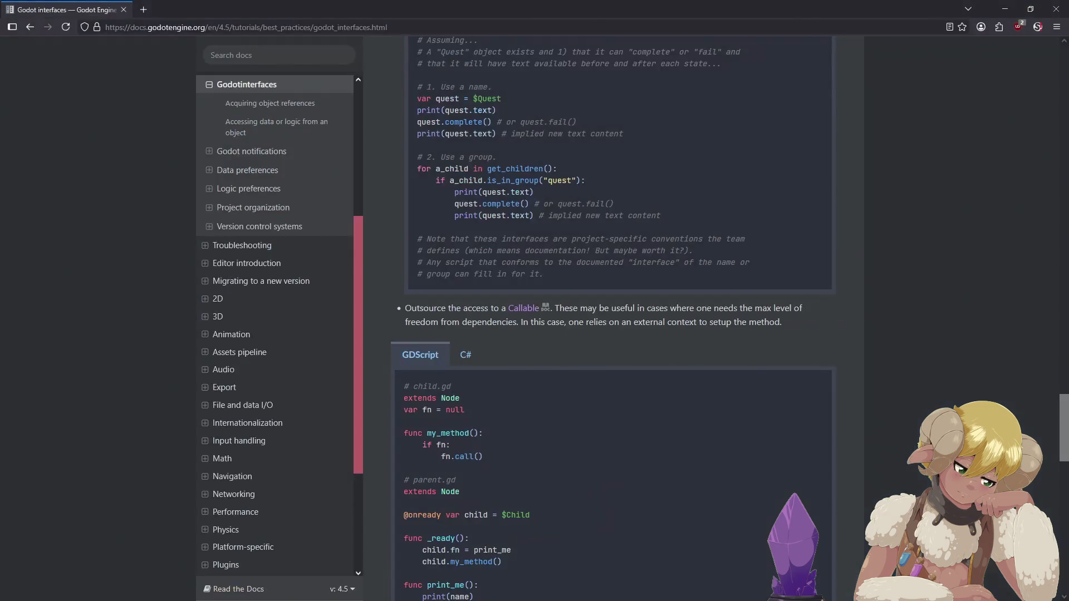
Search the docs for 'raycast' and open the Ray-casting tutorial from the 20 matches.
left_click(258, 48)
type("raycast")
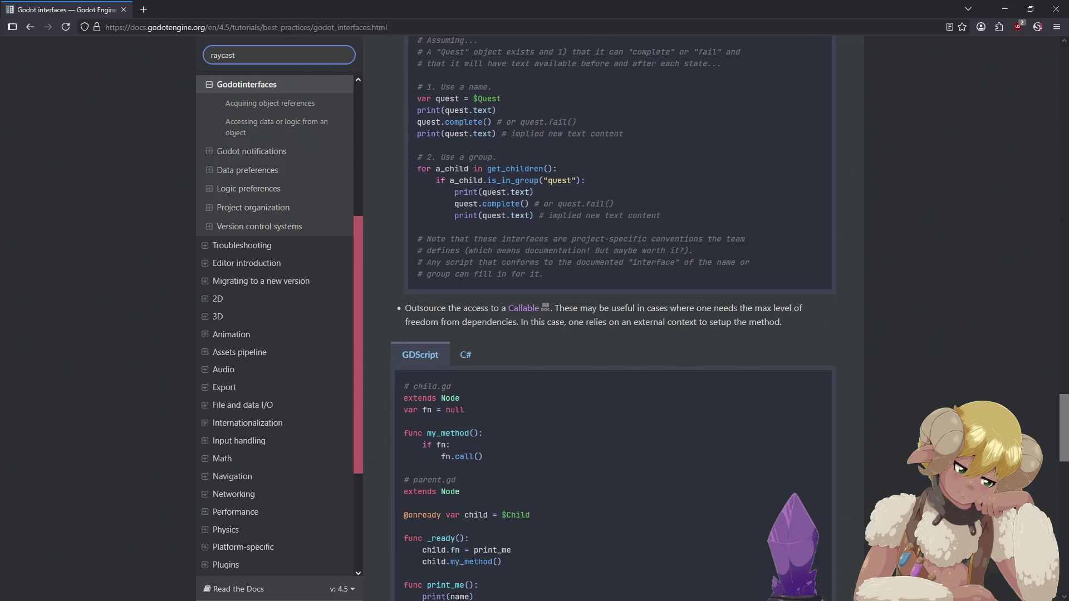
key("Return")
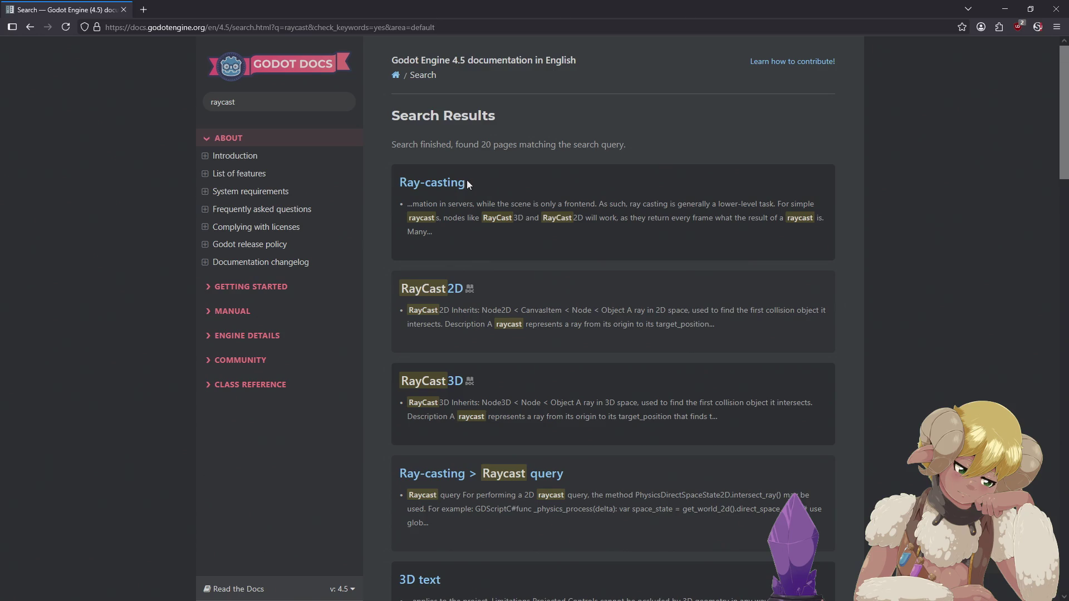
left_click(444, 182)
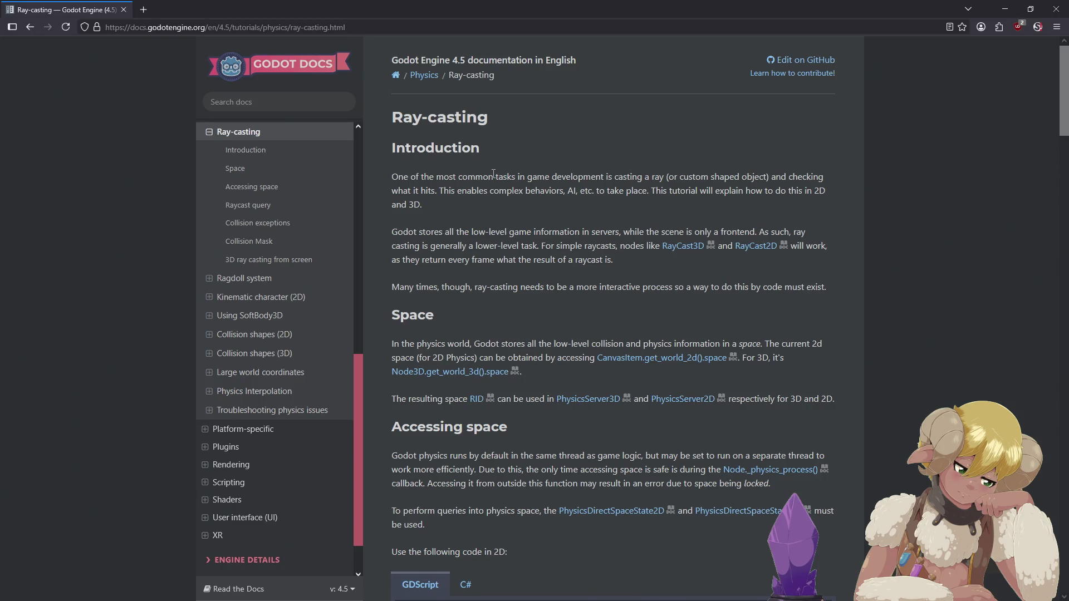
Scroll the Ray-casting page past the result fields to the 3D mouse raycast GDScript example.
scroll(495, 178, "down", 4)
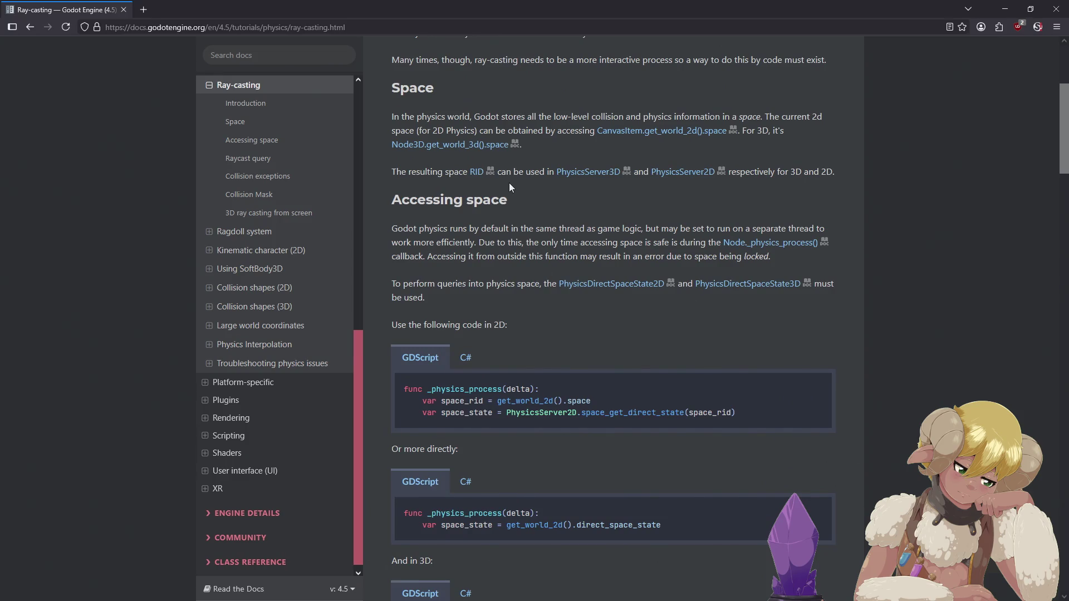
scroll(510, 184, "down", 3)
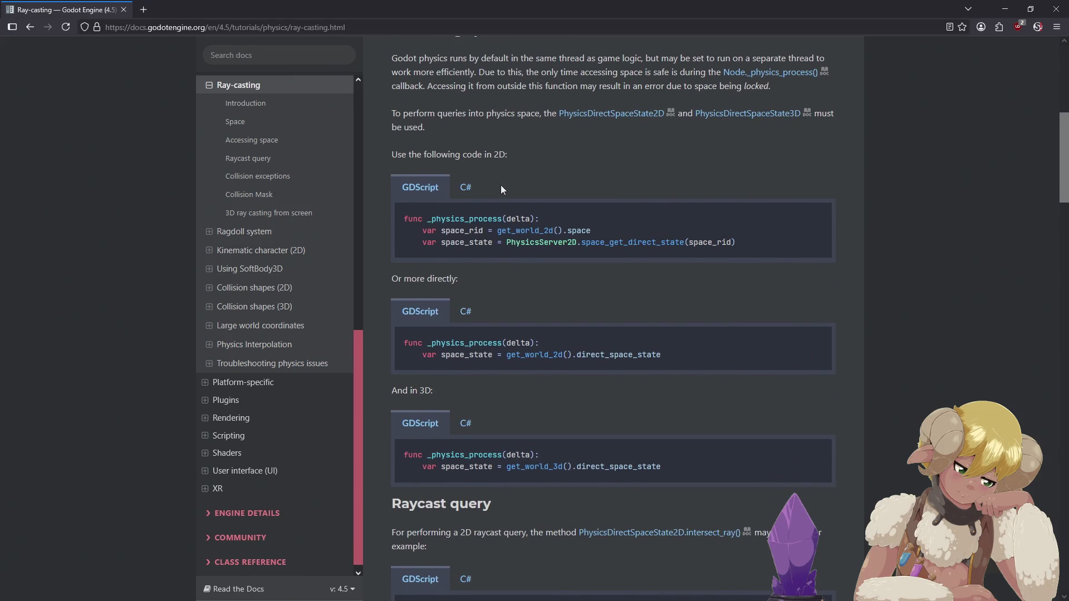
scroll(501, 189, "down", 5)
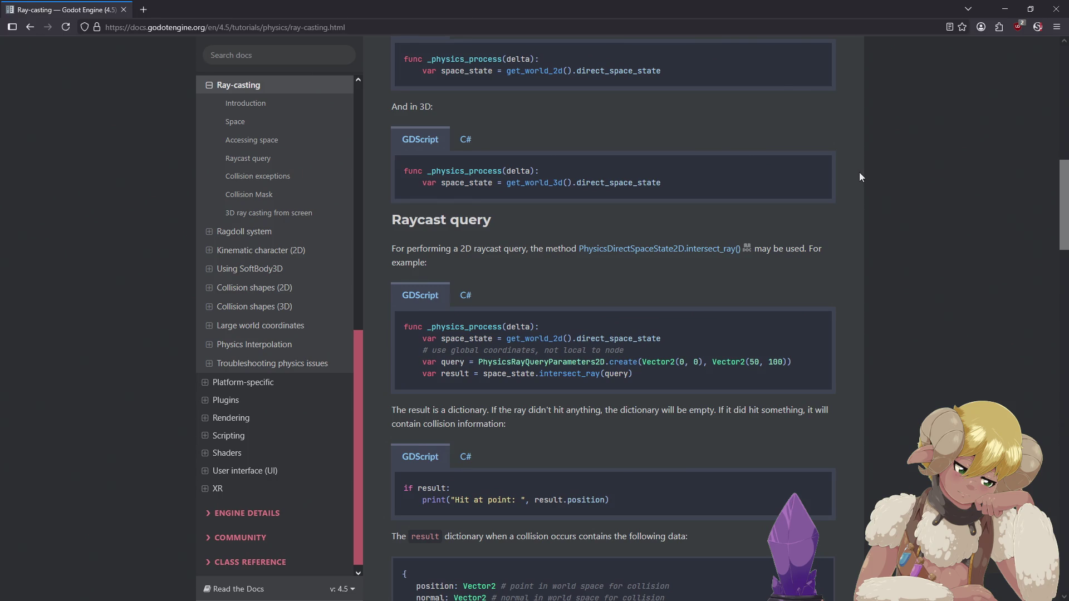
scroll(857, 173, "down", 3)
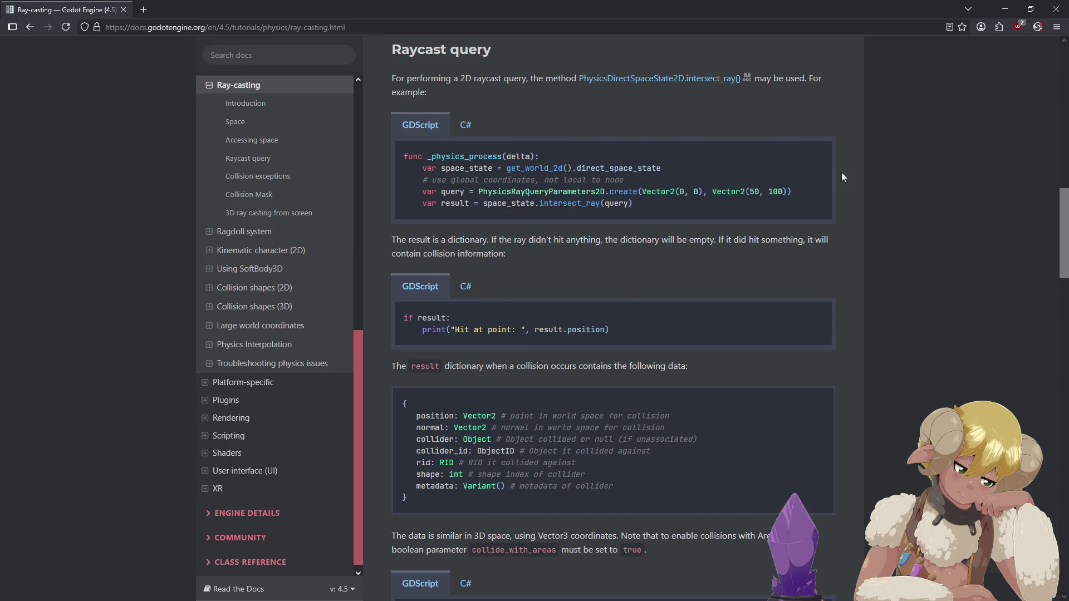
scroll(842, 173, "down", 4)
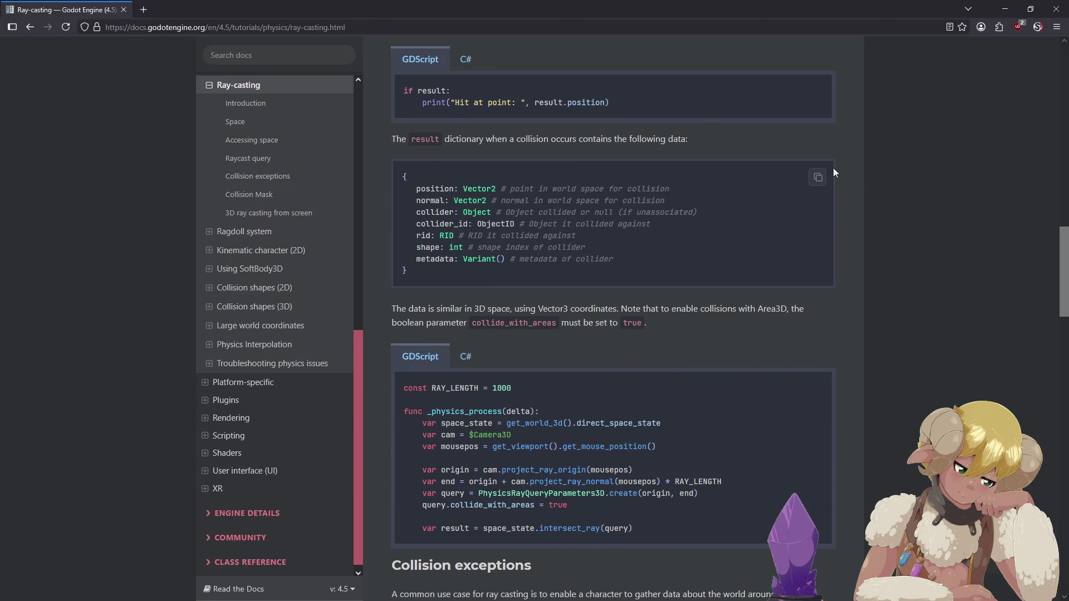
scroll(908, 176, "down", 1)
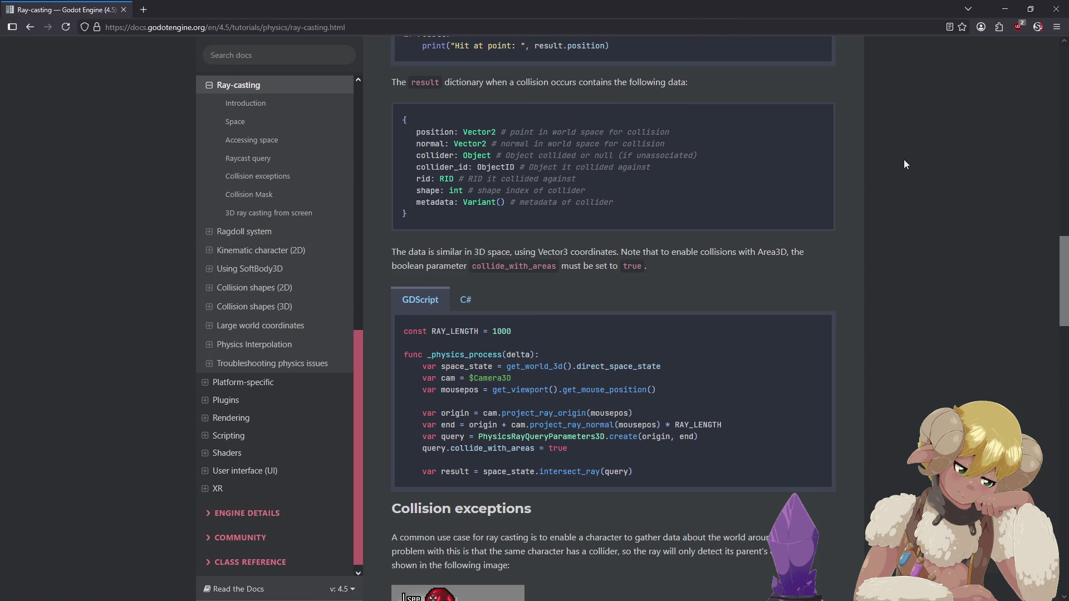
scroll(904, 164, "down", 3)
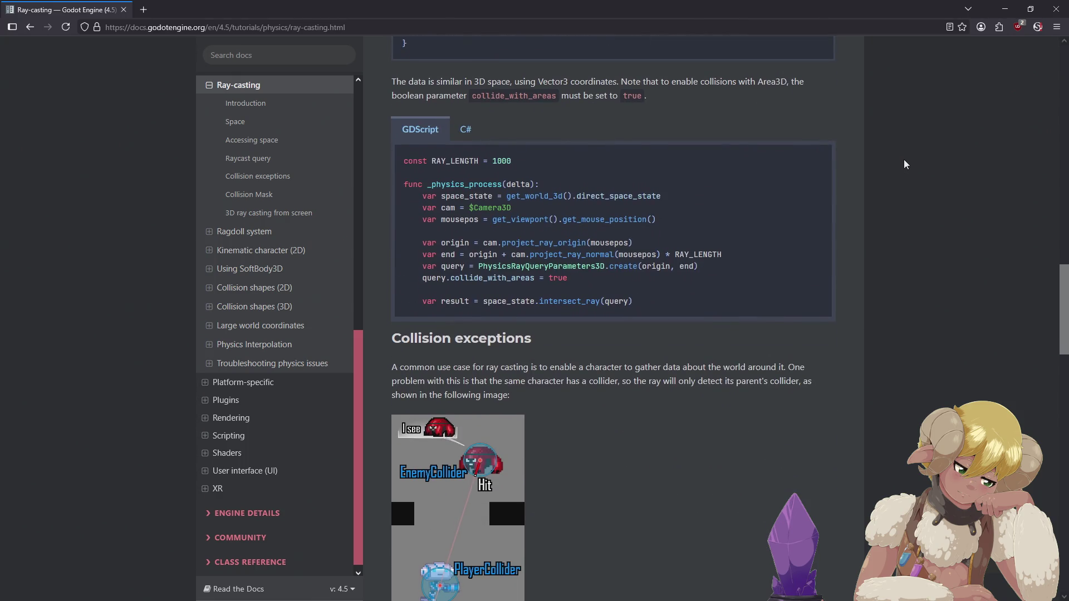
scroll(904, 165, "down", 2)
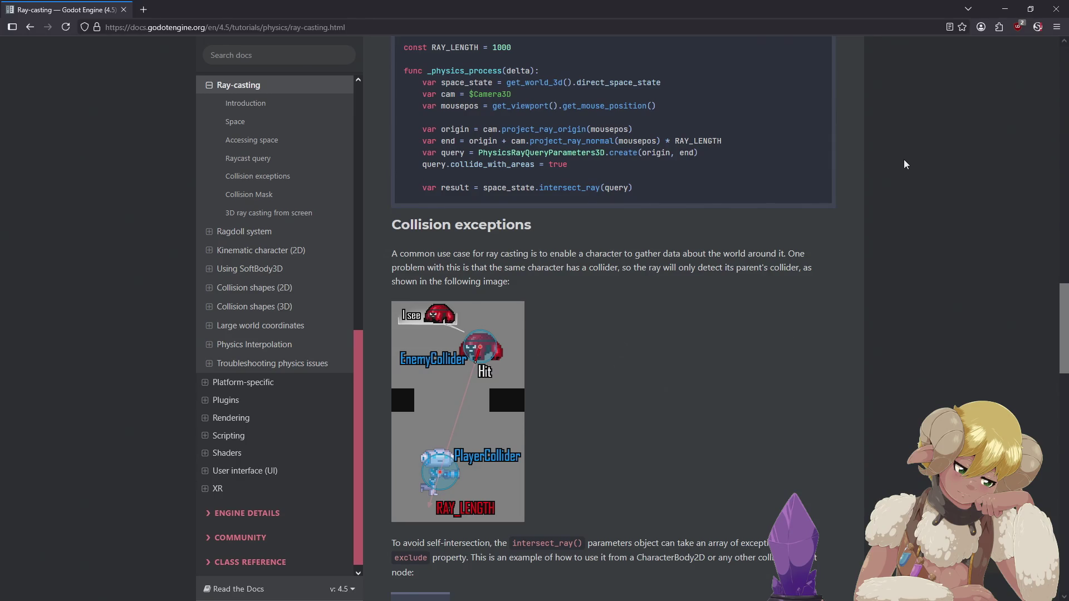
scroll(904, 160, "down", 2)
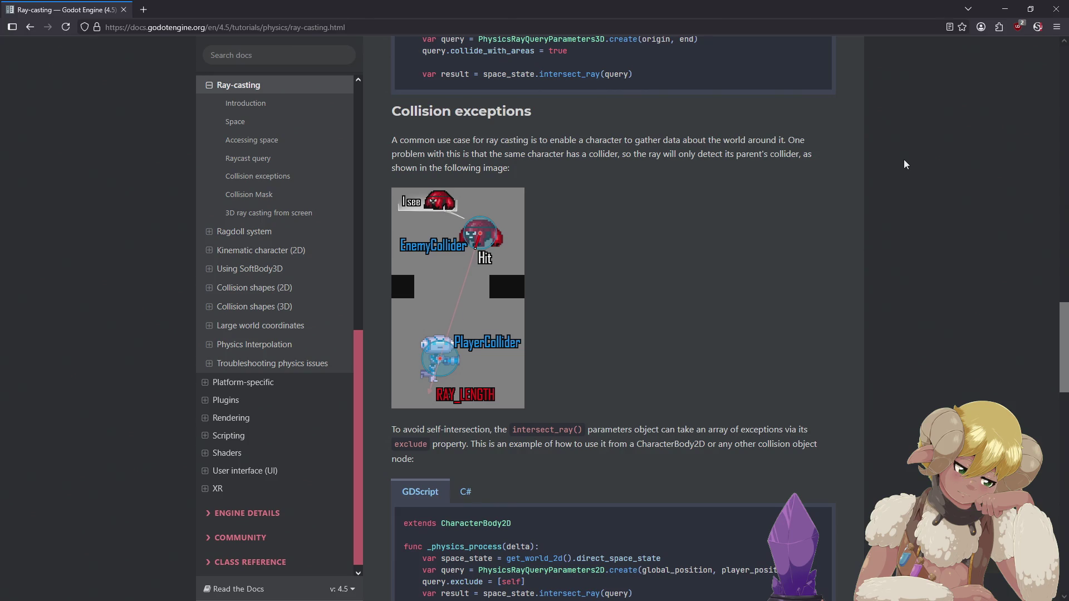
scroll(904, 159, "up", 5)
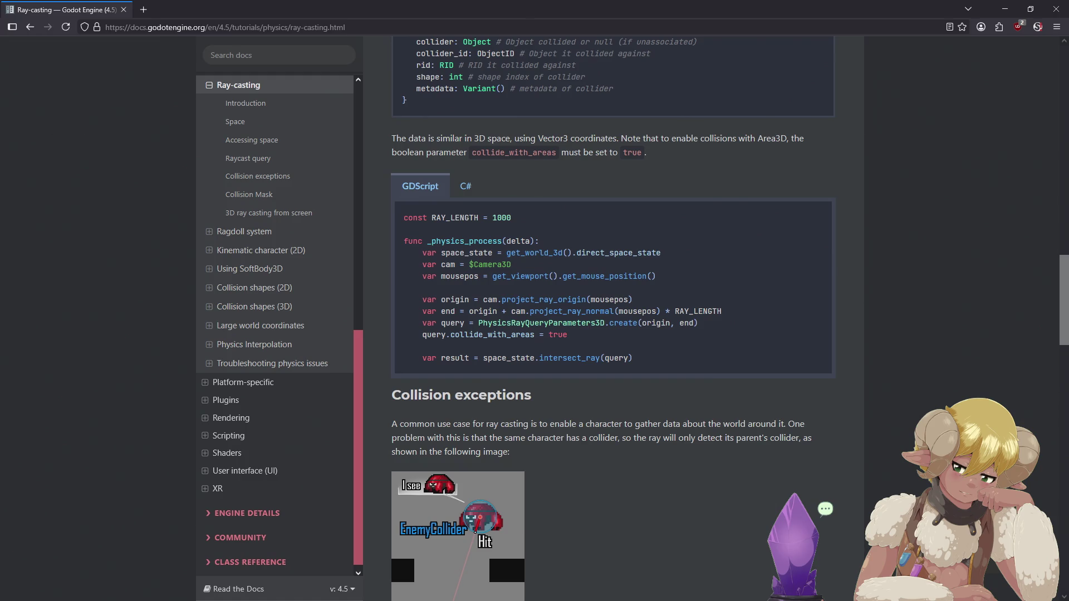
key("alt+Tab")
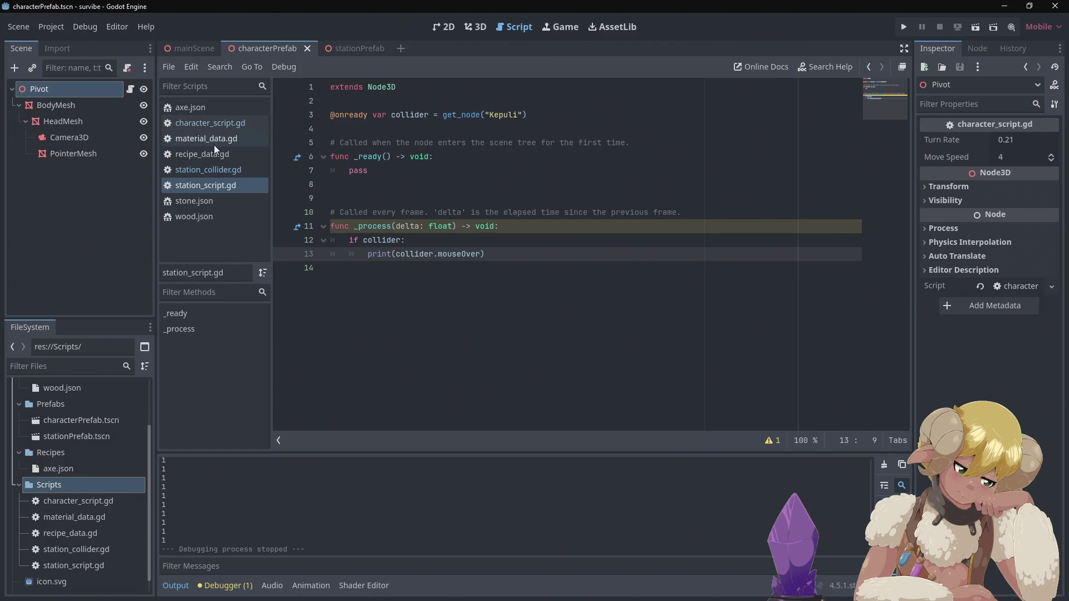
Delete blank line 11 after _ready in character_script.gd, save it, and return to station_collider.gd.
left_click(207, 129)
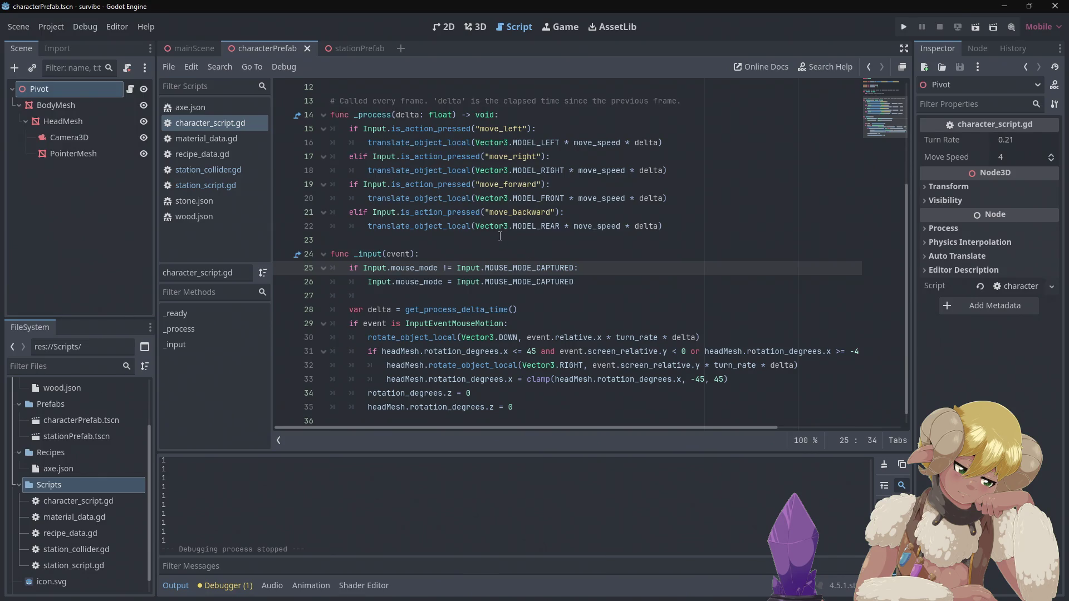
scroll(496, 234, "up", 3)
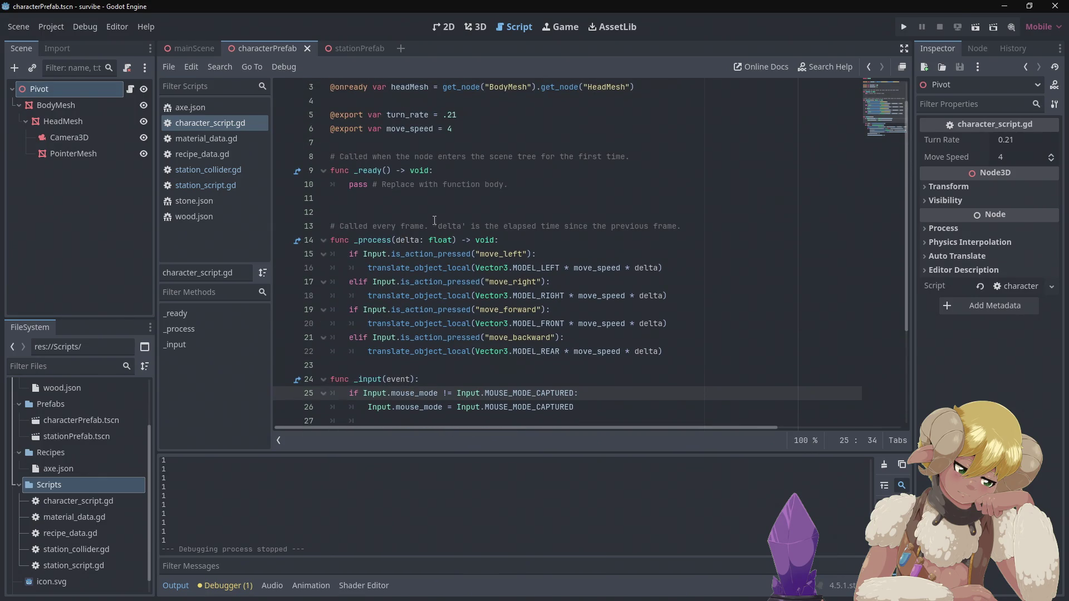
left_click(399, 200)
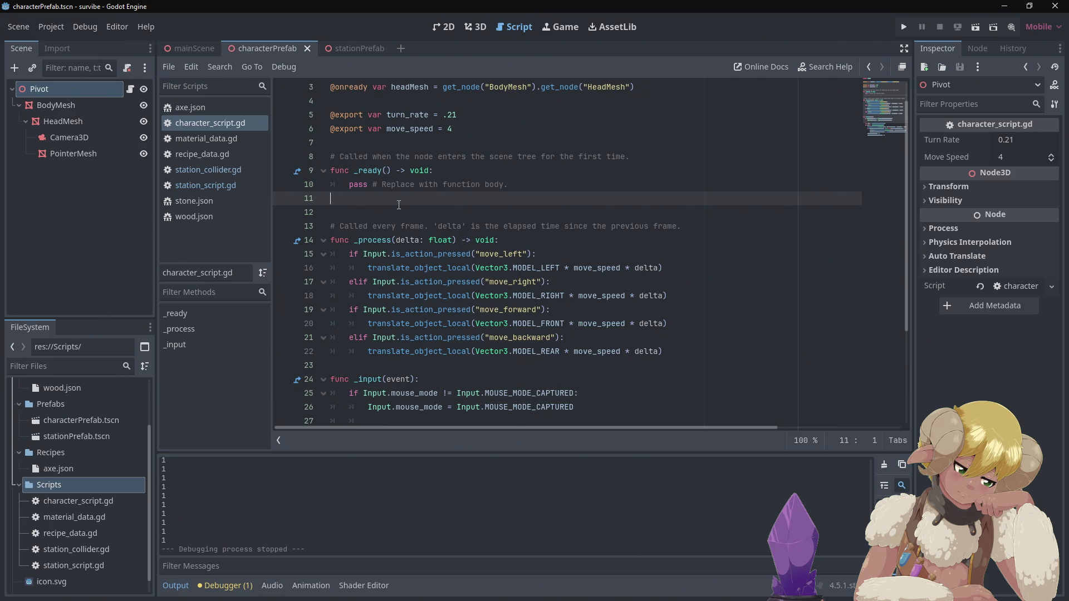
key("BackSpace")
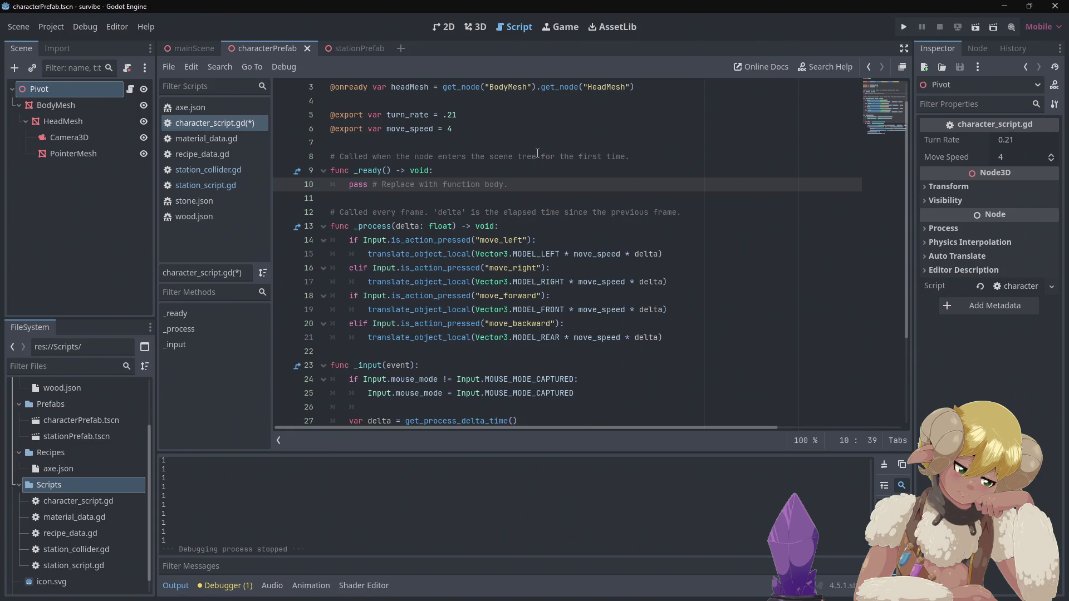
key("ctrl+s")
left_click(205, 166)
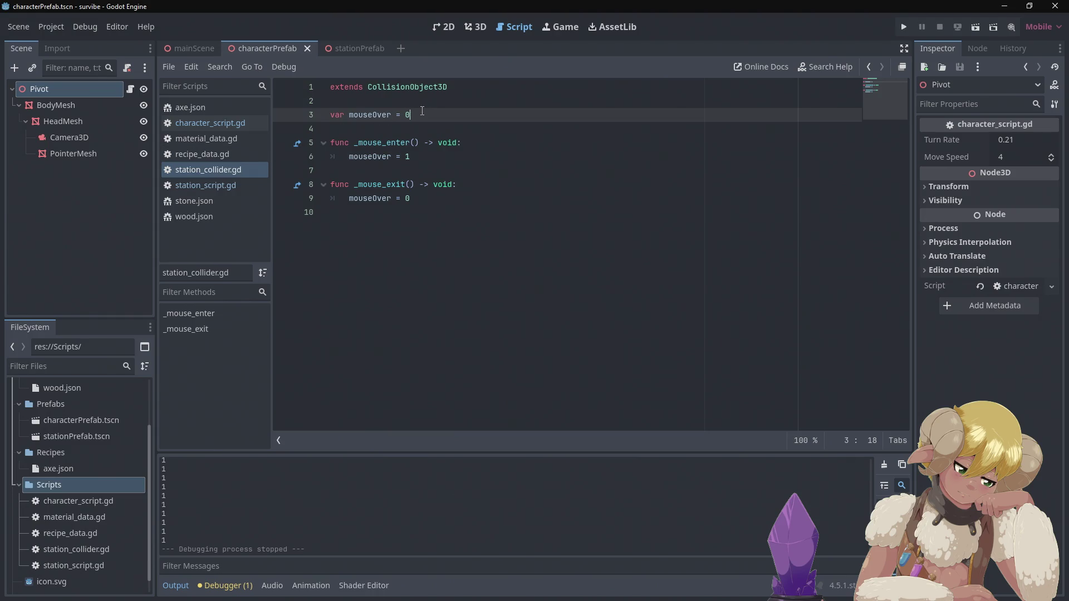
Add an empty _physics_process(delta: float) function with an indented body line at the end of station_collider.gd.
left_click(590, 243)
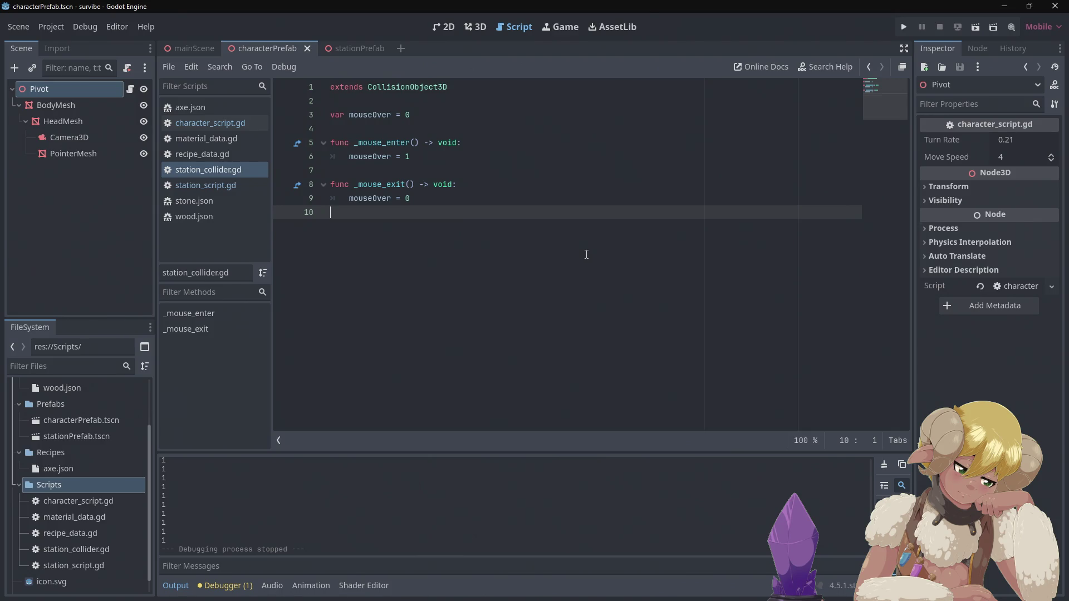
key("Return")
type("func ")
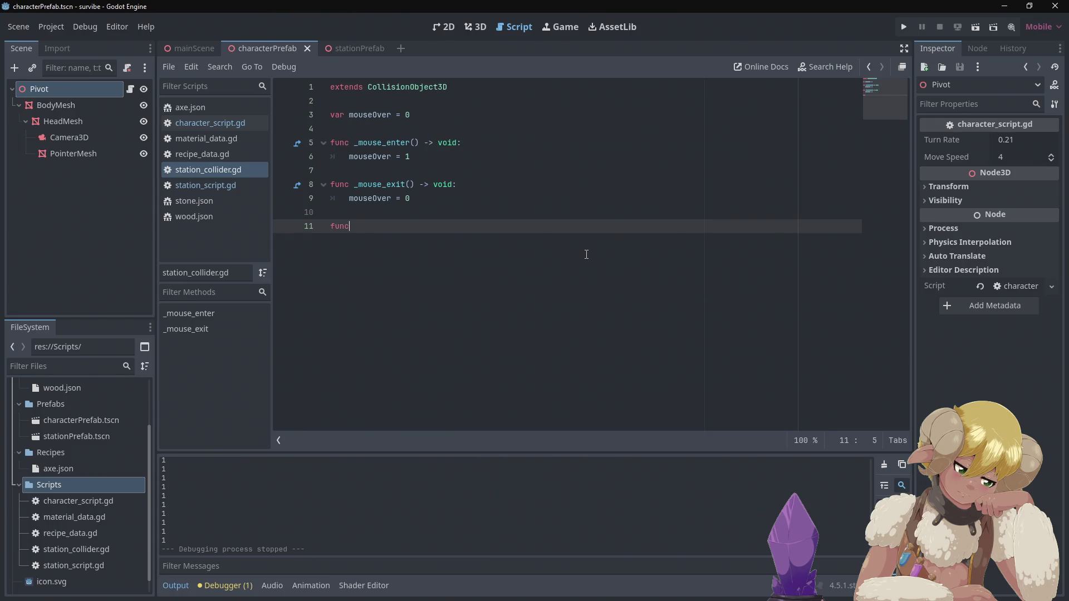
type("_")
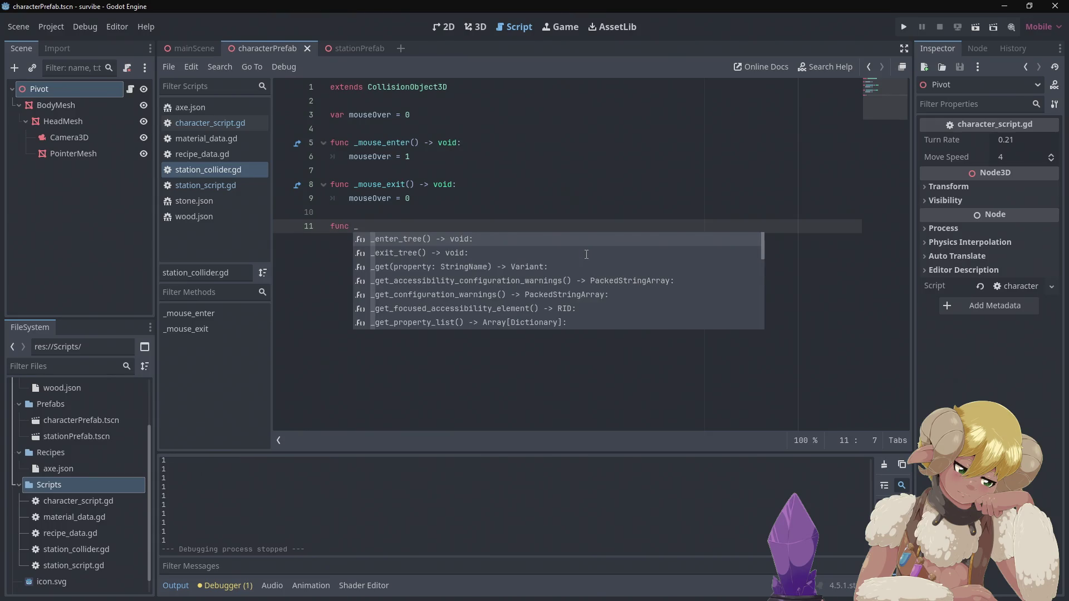
type("physi")
key("Return")
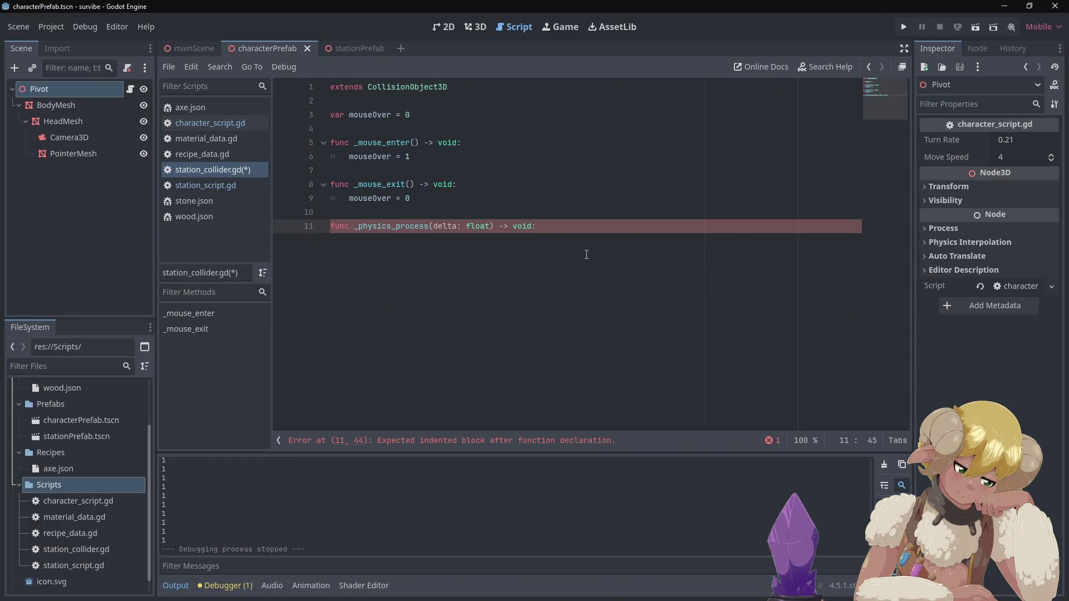
key("Return")
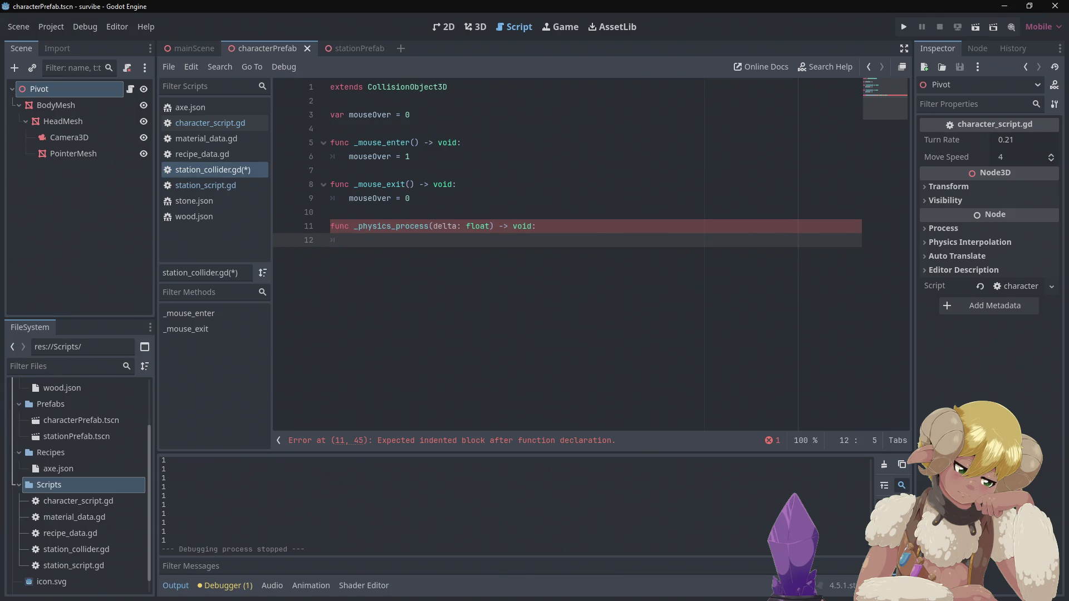
key("alt+Tab")
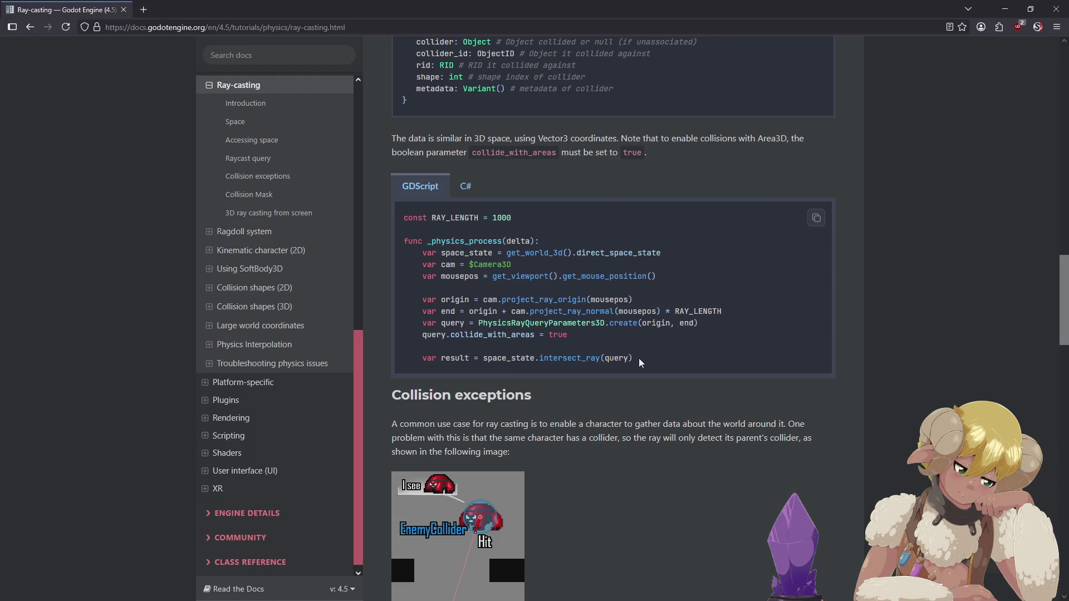
Copy the 3D example's lines from var space_state to var result back into Godot.
mouse_move(639, 359)
left_mouse_down()
mouse_move(466, 287)
mouse_move(438, 254)
mouse_move(421, 254)
left_mouse_up()
key("ctrl+c")
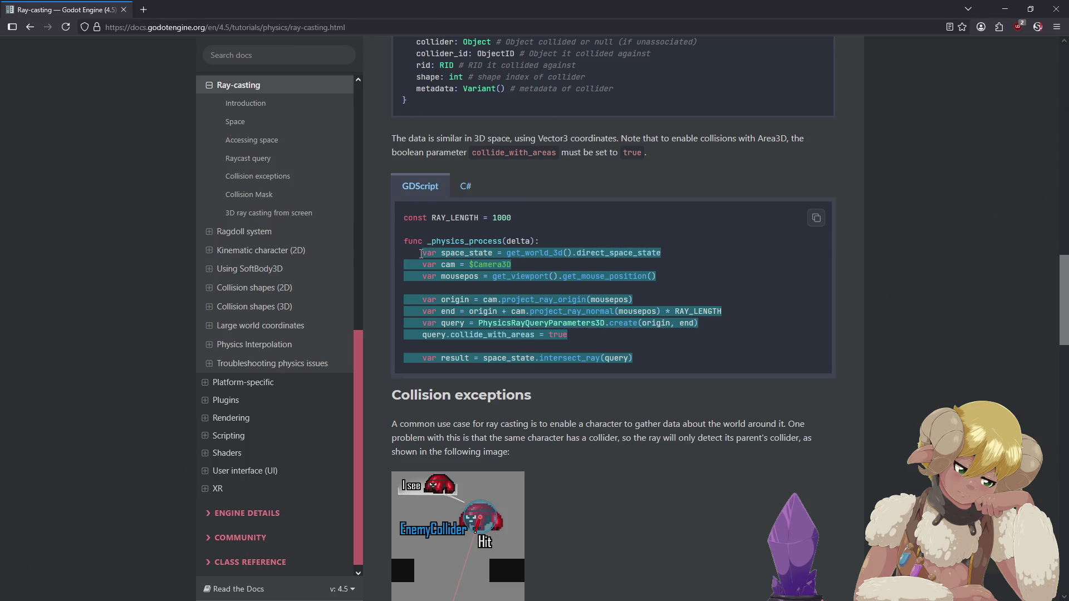
left_click(477, 279)
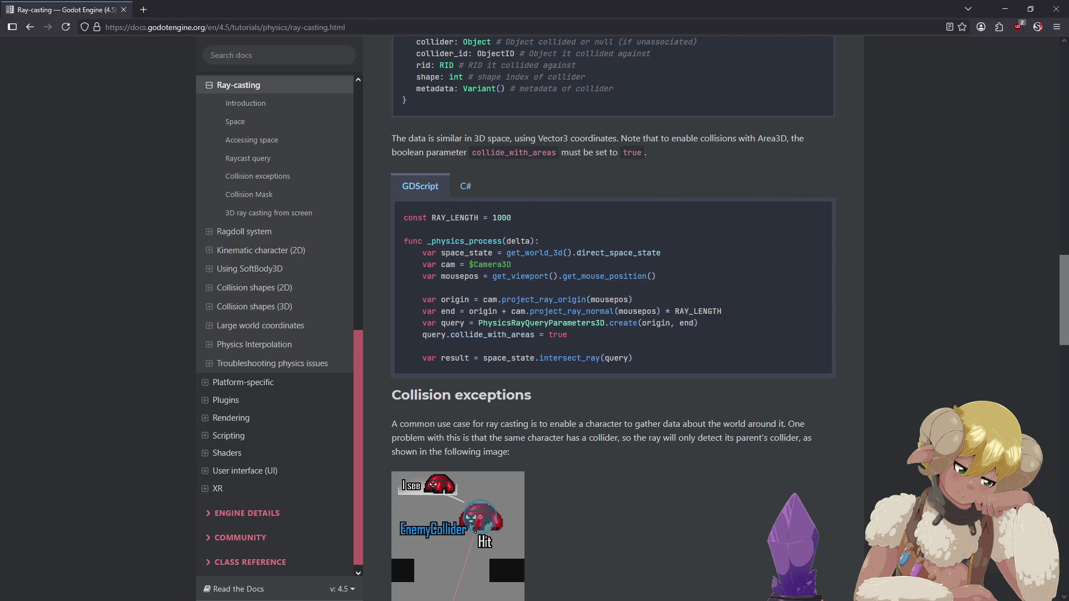
key("alt+Tab")
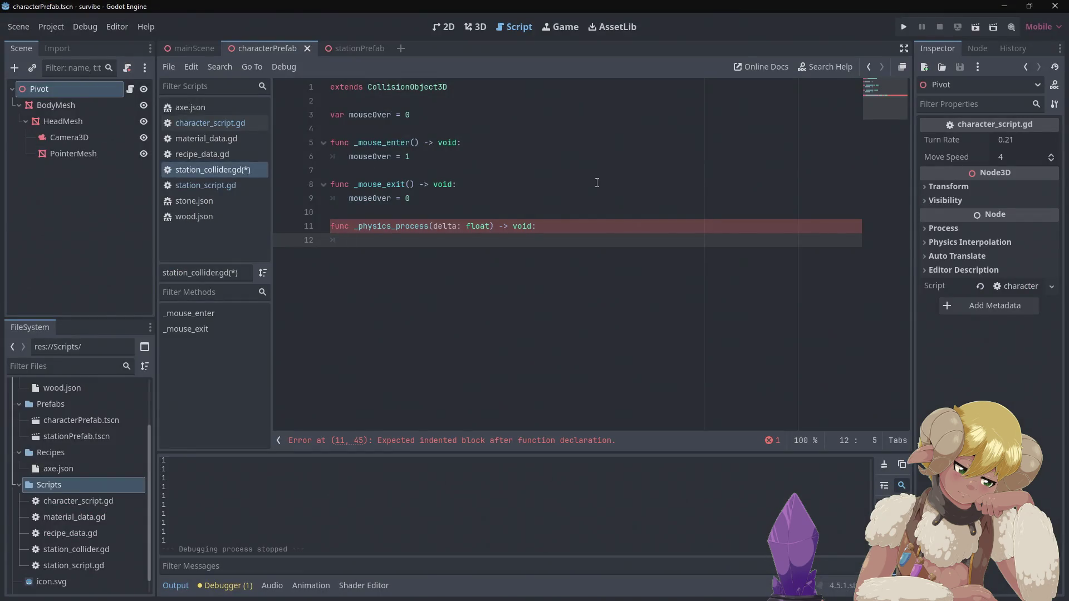
Paste the docs' ray-cast code into _physics_process and replace RAY_LENGTH with 1000.
key("ctrl+v")
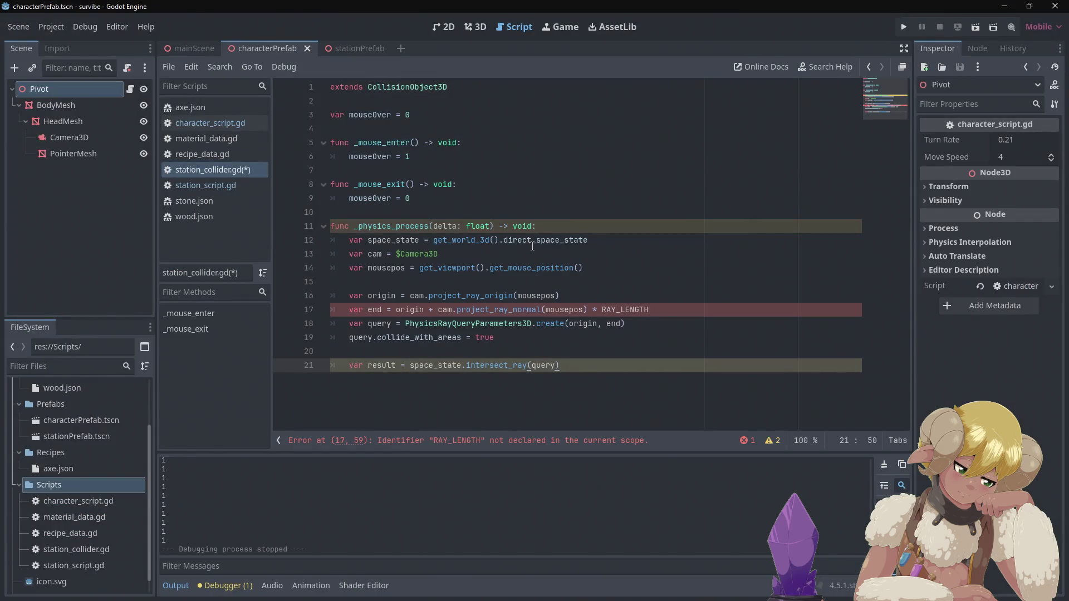
left_click(650, 199)
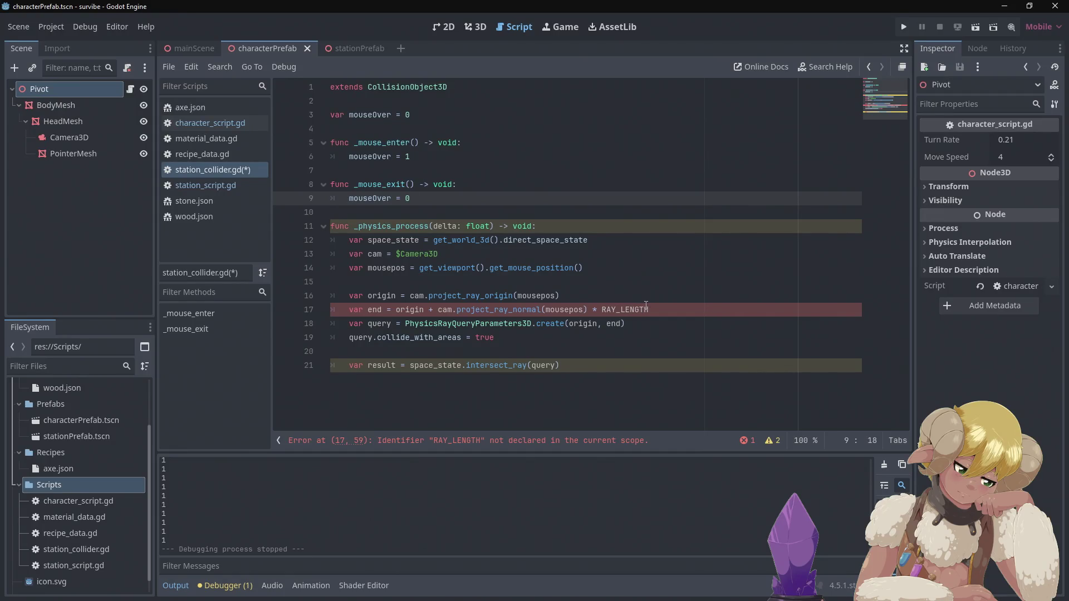
left_click_drag(649, 308, 603, 306)
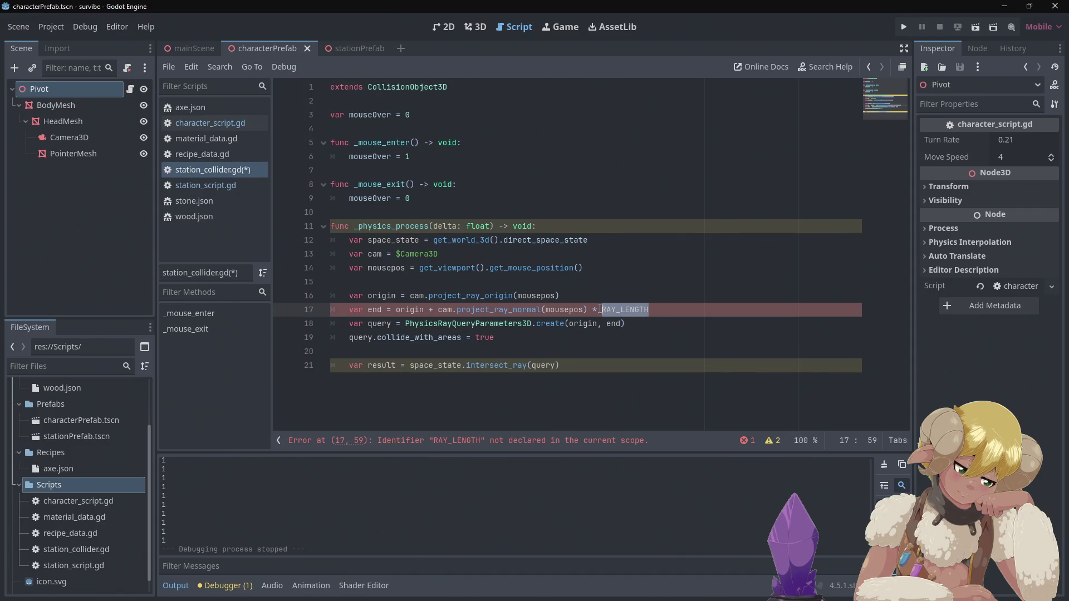
type("10000")
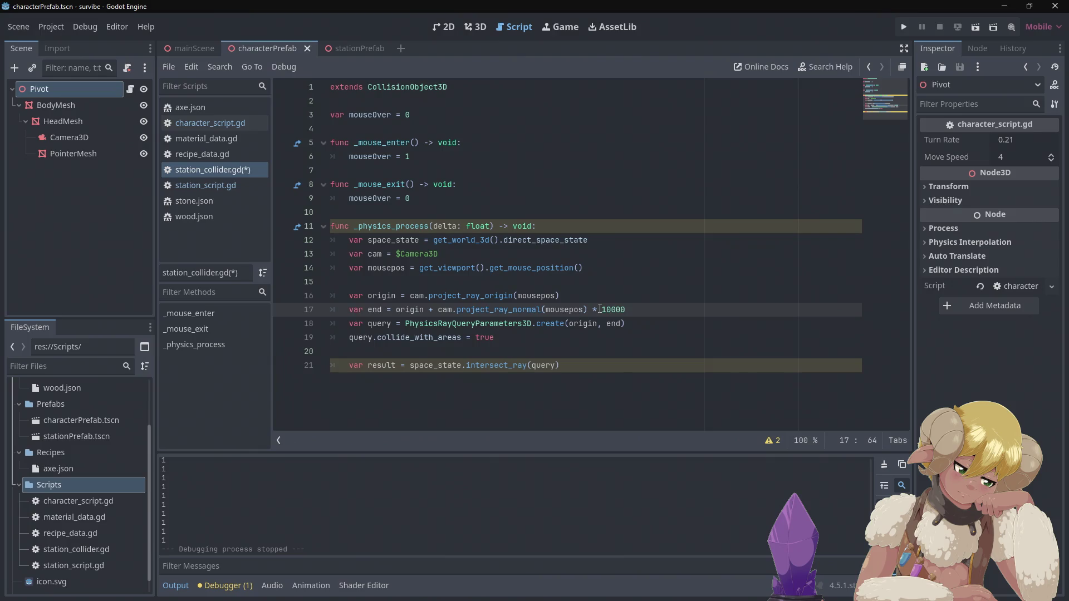
key("BackSpace")
Check the intersect_ray documentation popup, then add a new line after the intersect_ray call.
left_click(584, 341)
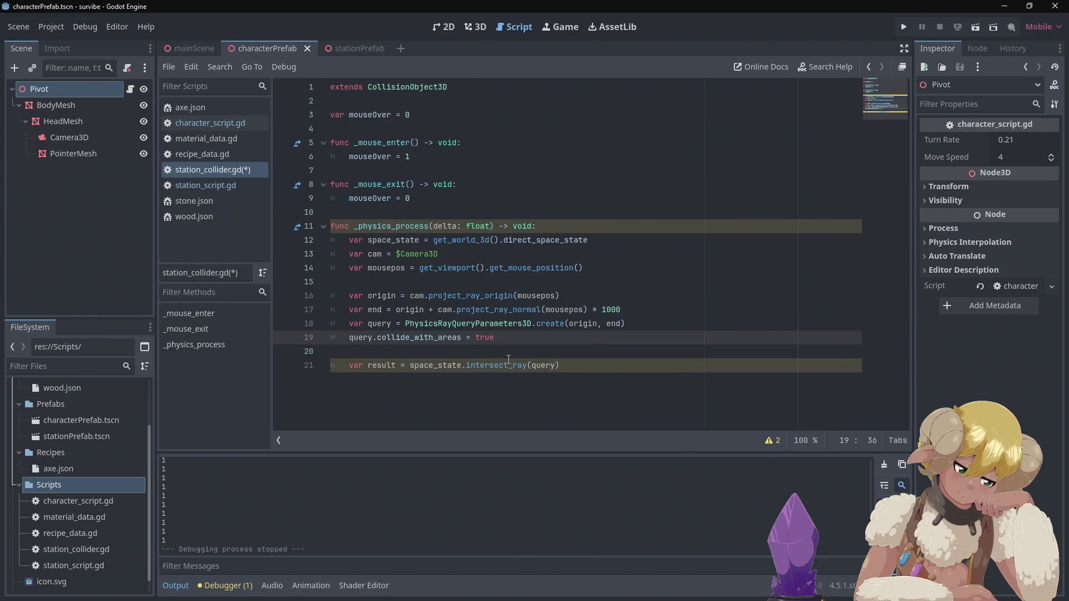
mouse_move(503, 364)
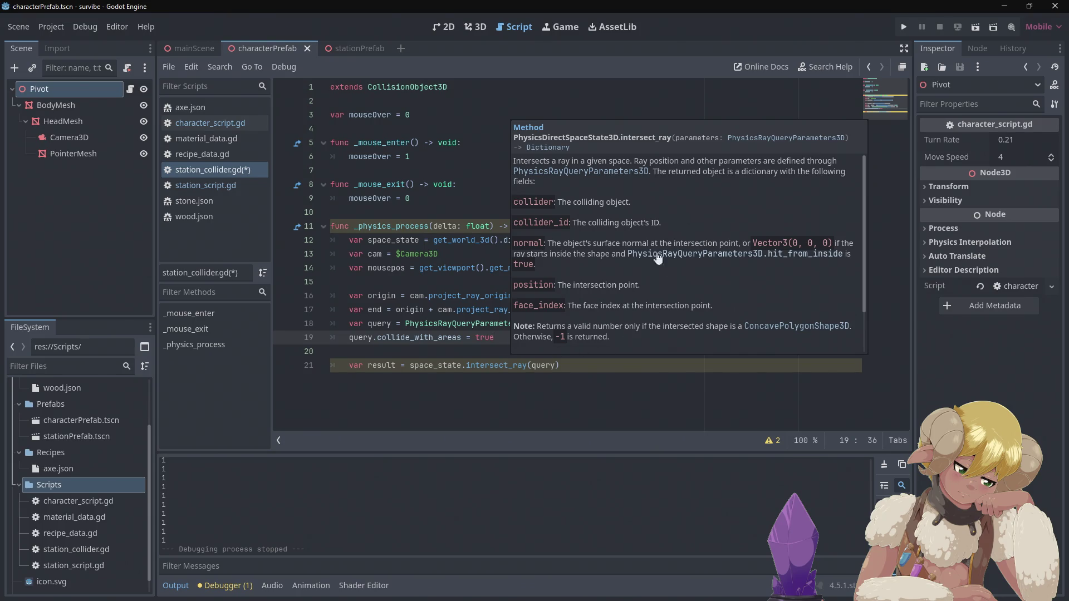
left_click(433, 143)
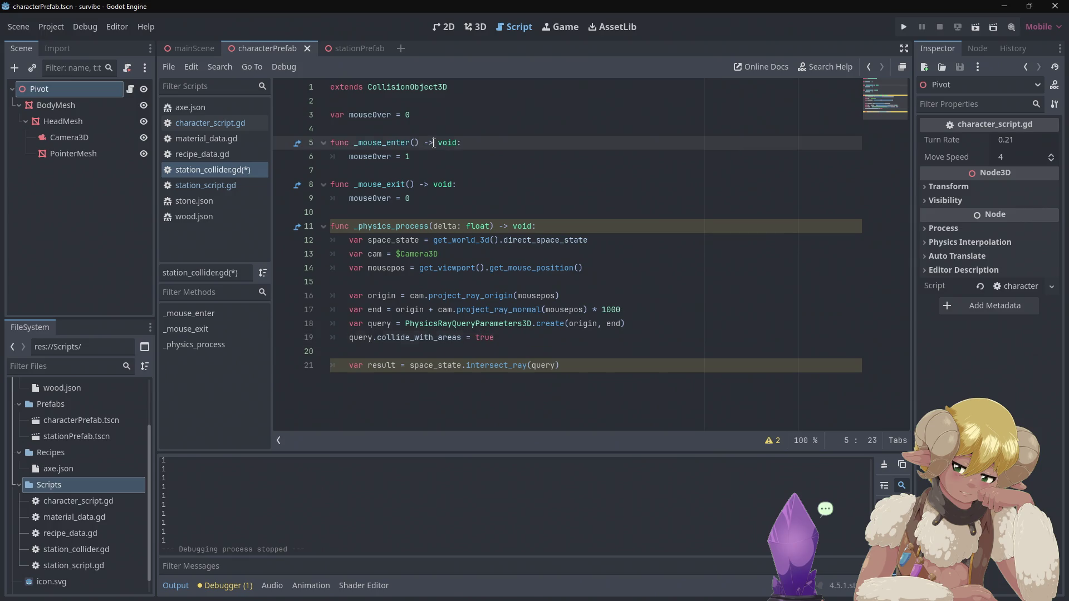
left_click(558, 199)
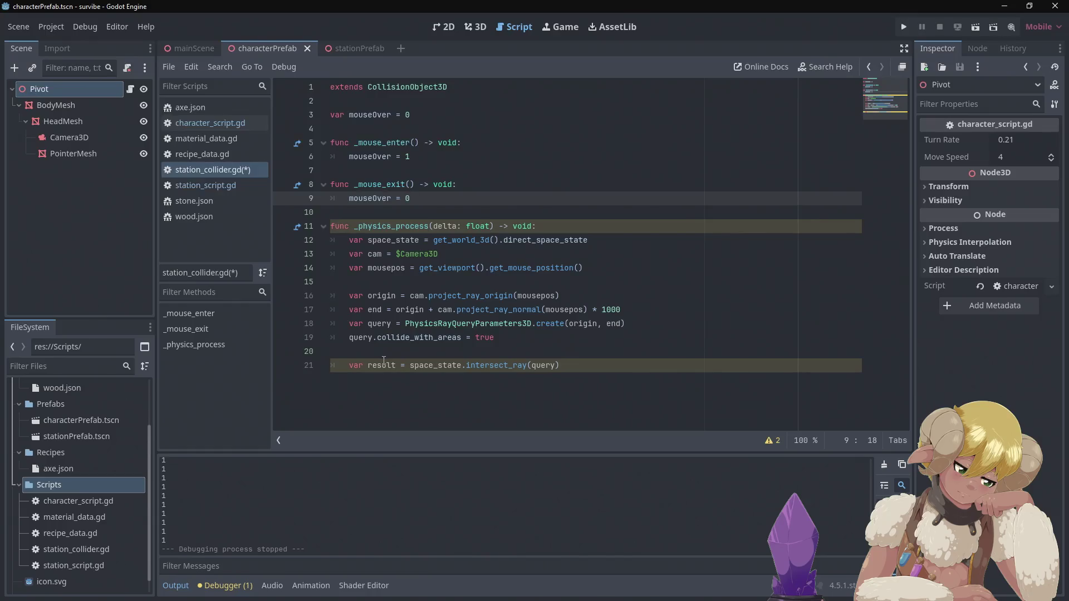
left_click(598, 361)
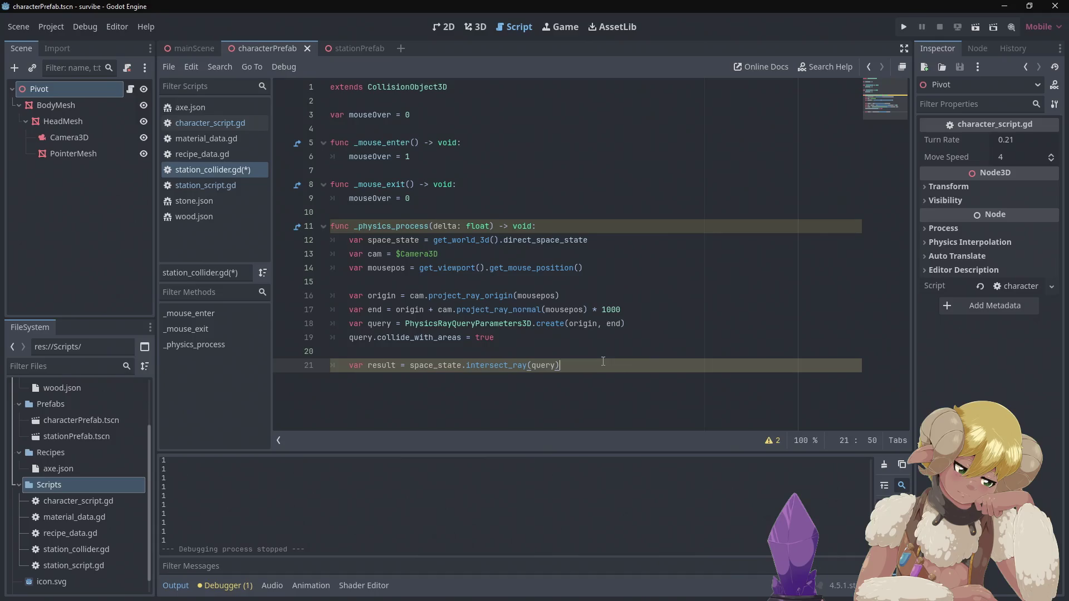
key("Return")
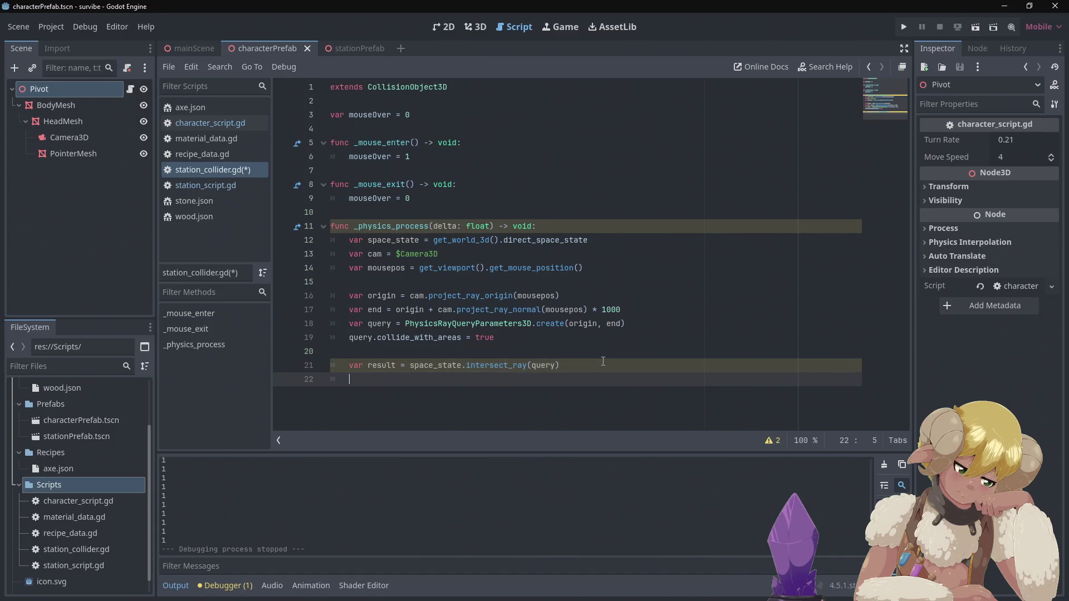
Type 'mouseOver = result.' on line 22 and browse its autocomplete members before returning to the docs.
type("mouseOver")
type(" = resul")
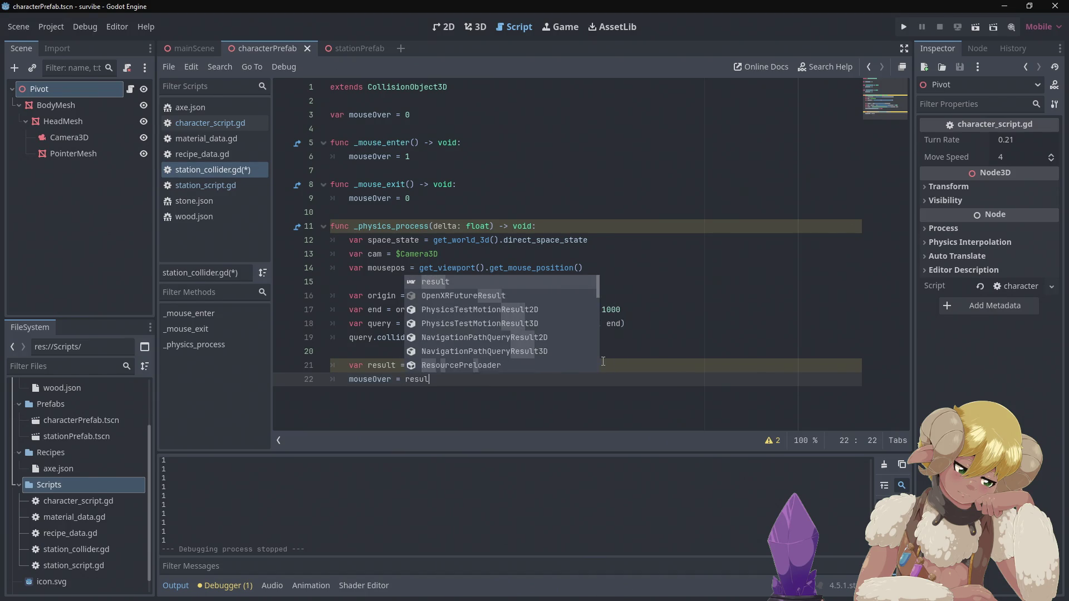
type("t.")
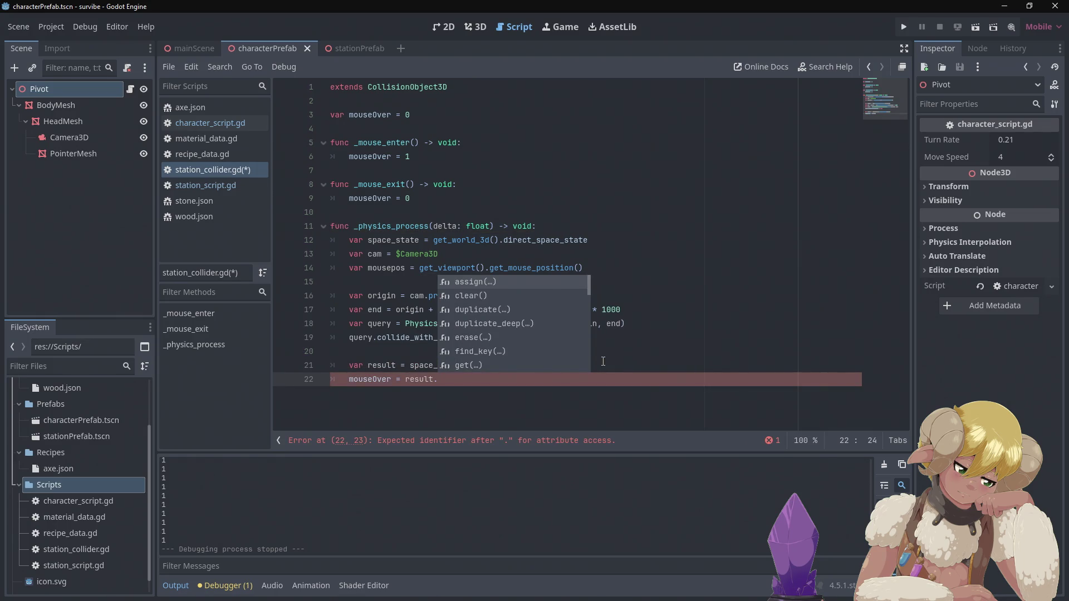
key("Down")
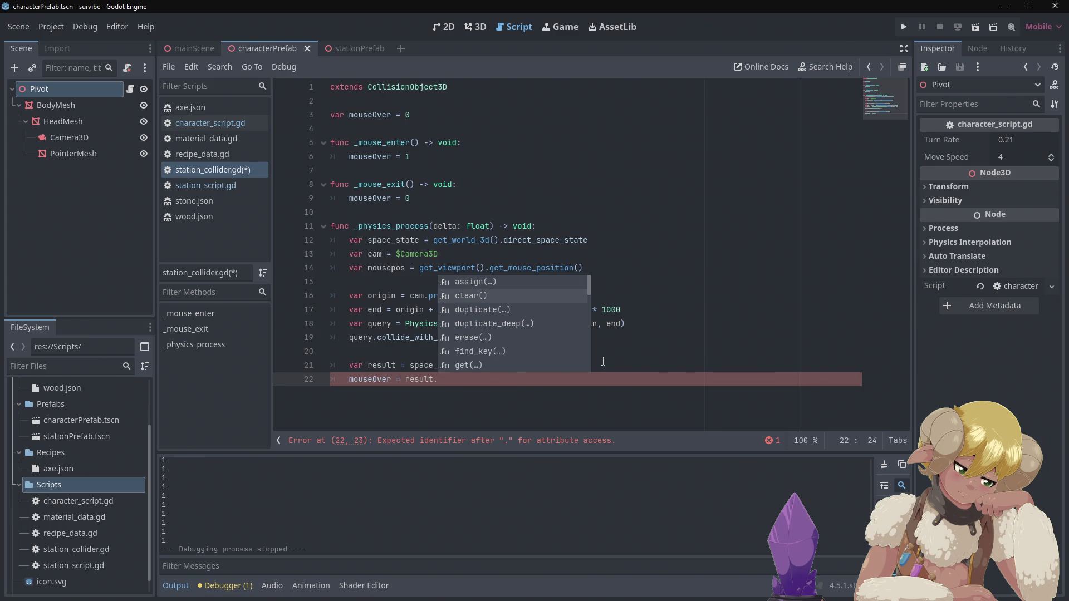
key("Down")
key("Down")
key("Down")
key("Down")
key("Down")
key("Down")
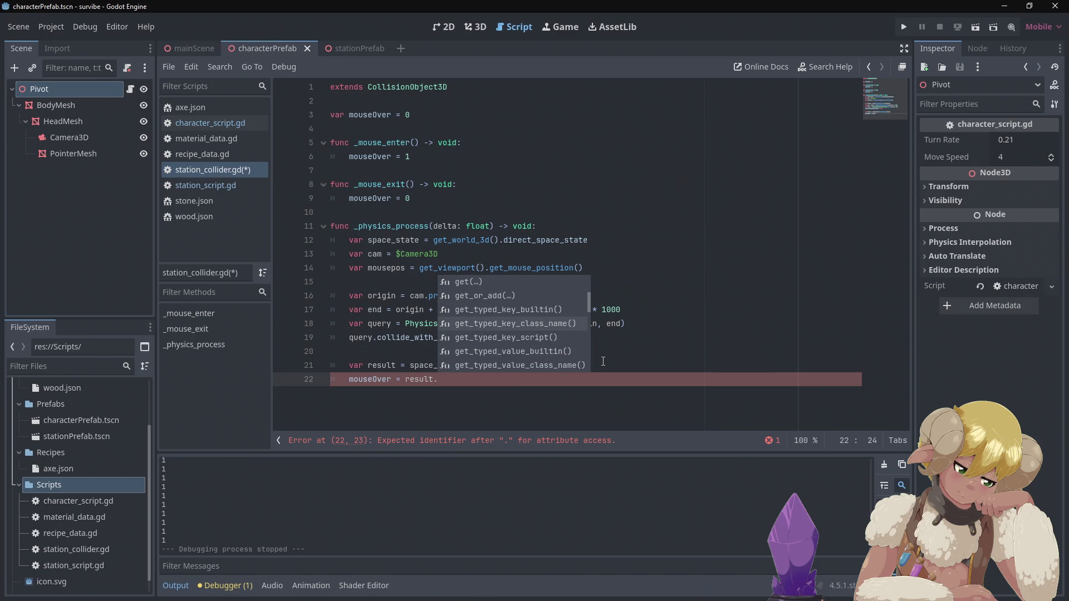
key("Down")
key("Down")
key("Down")
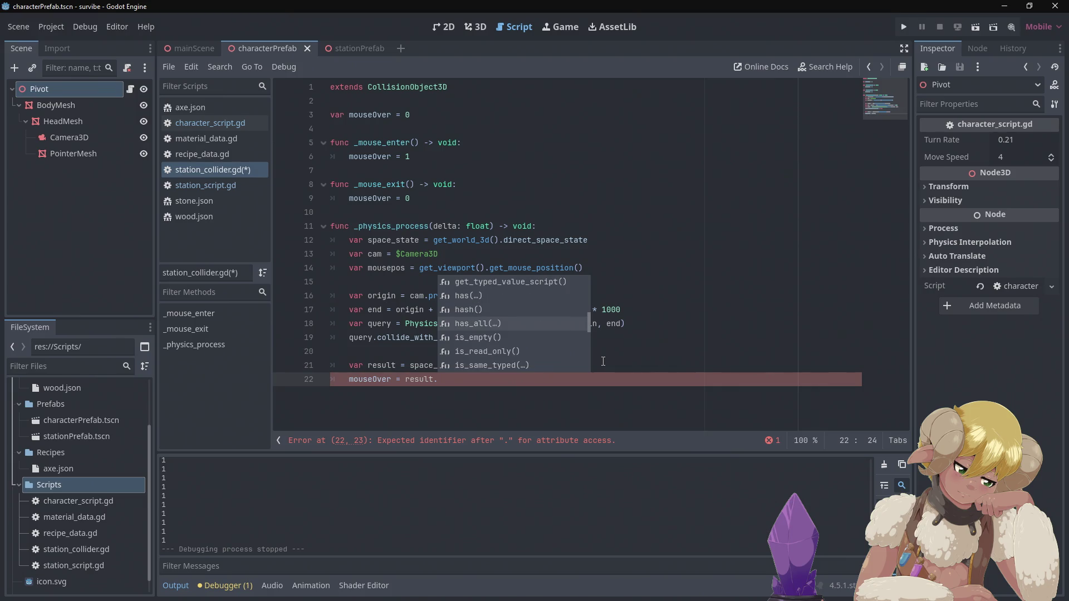
key("Down")
key("Down")
key("Down")
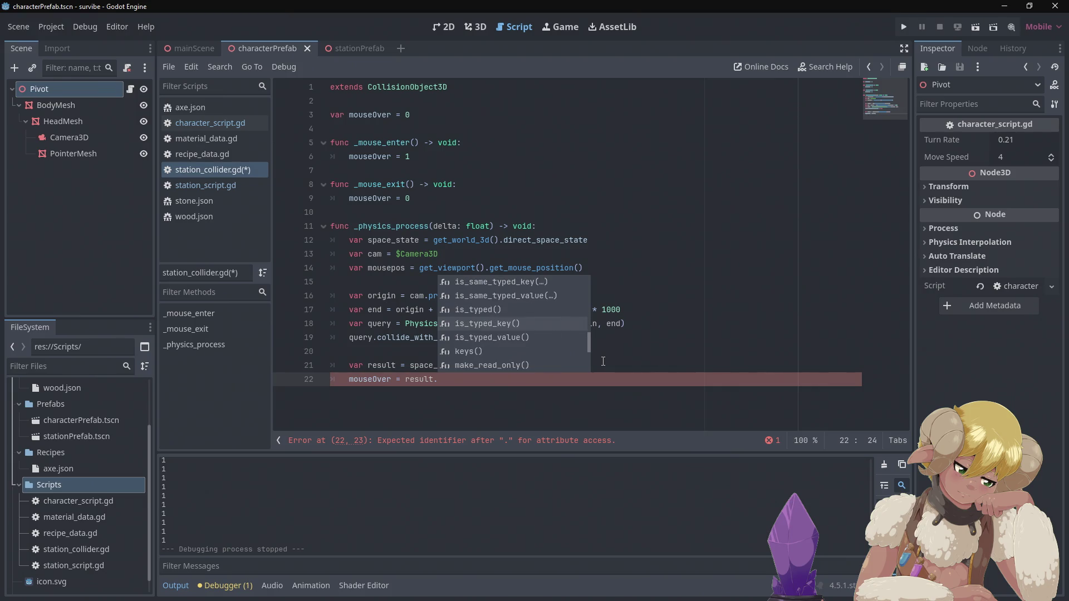
key("Down")
key("Down")
key("Down")
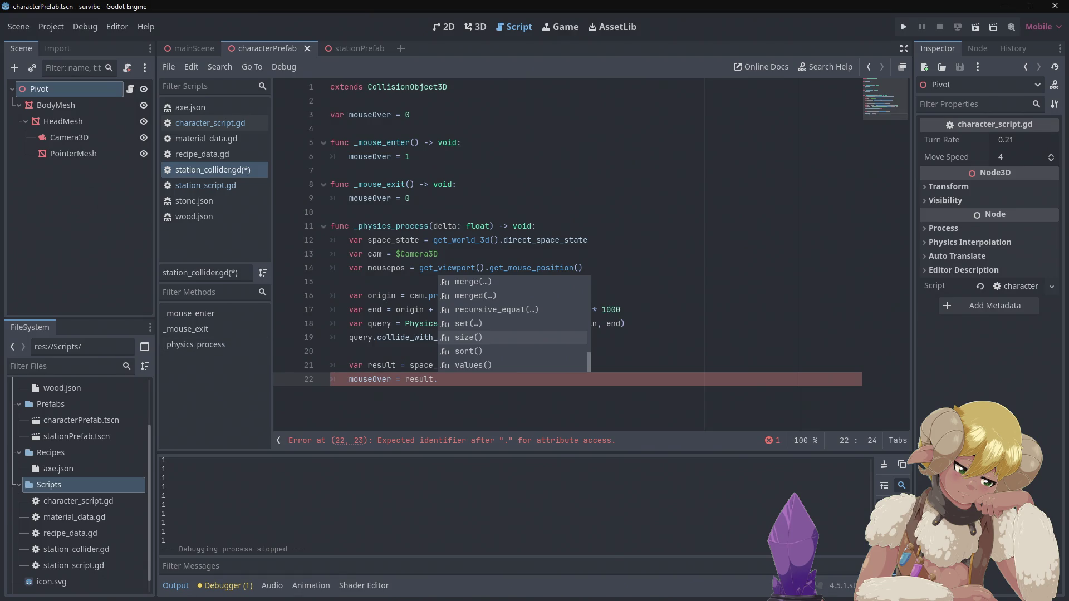
key("alt+Tab")
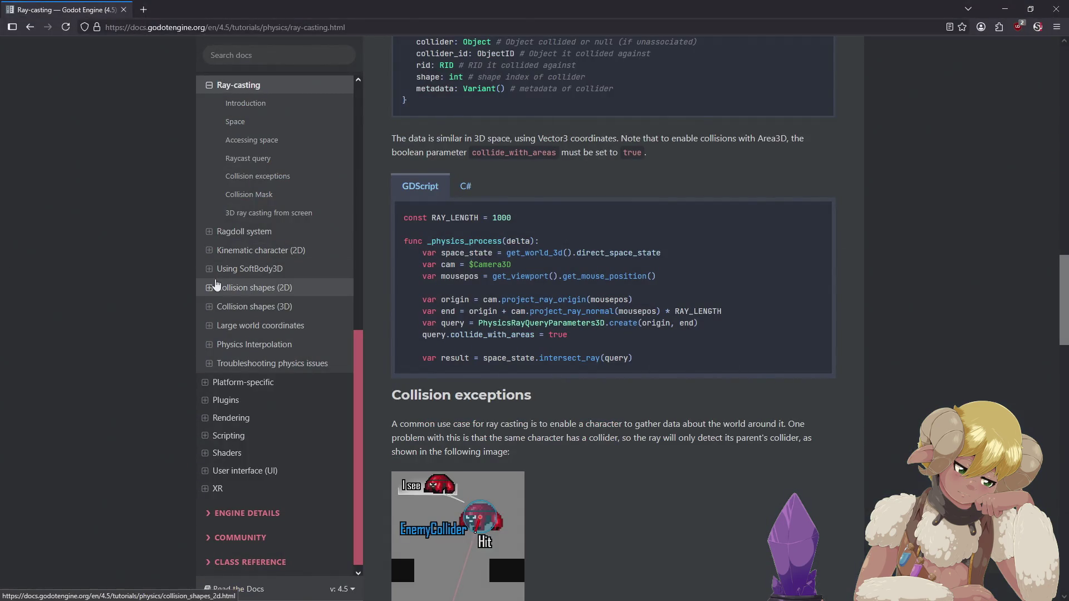
Read the result dictionary's collider field in the docs, then return to the Godot script.
scroll(640, 265, "up", 3)
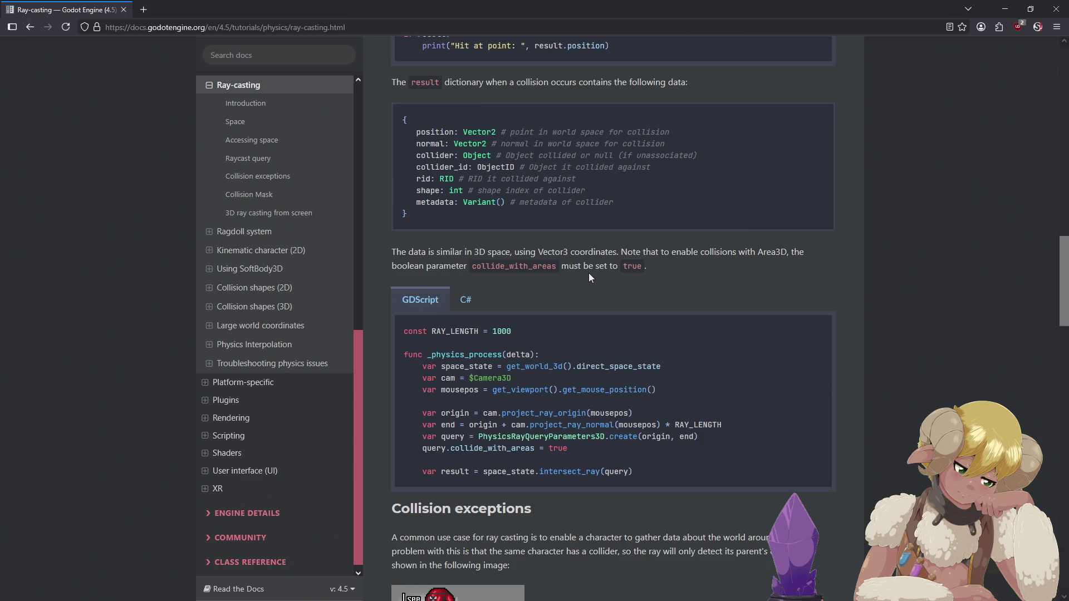
scroll(586, 273, "down", 1)
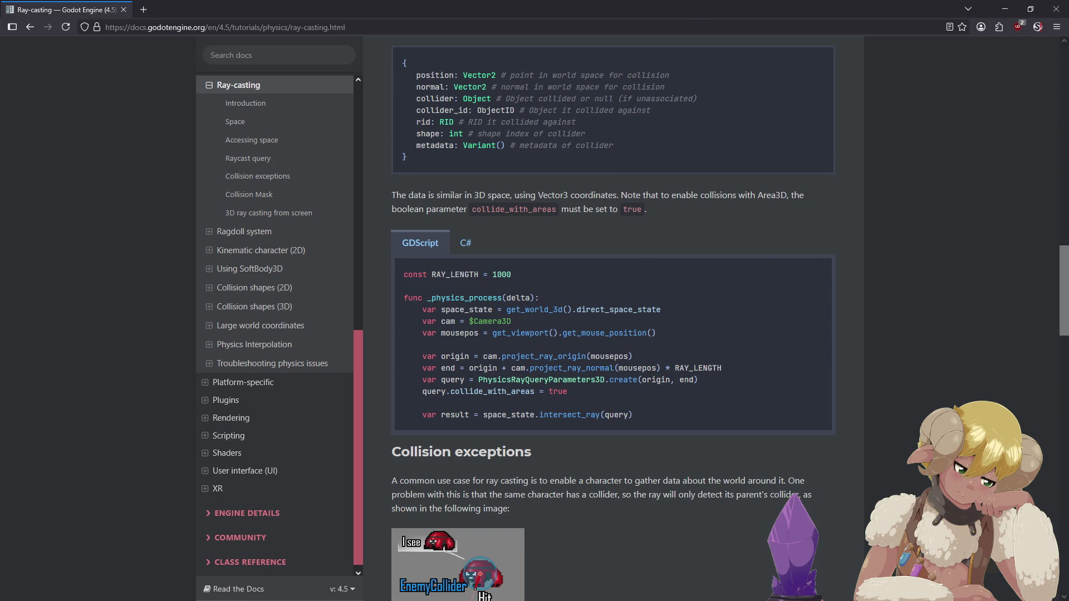
key("alt+Tab")
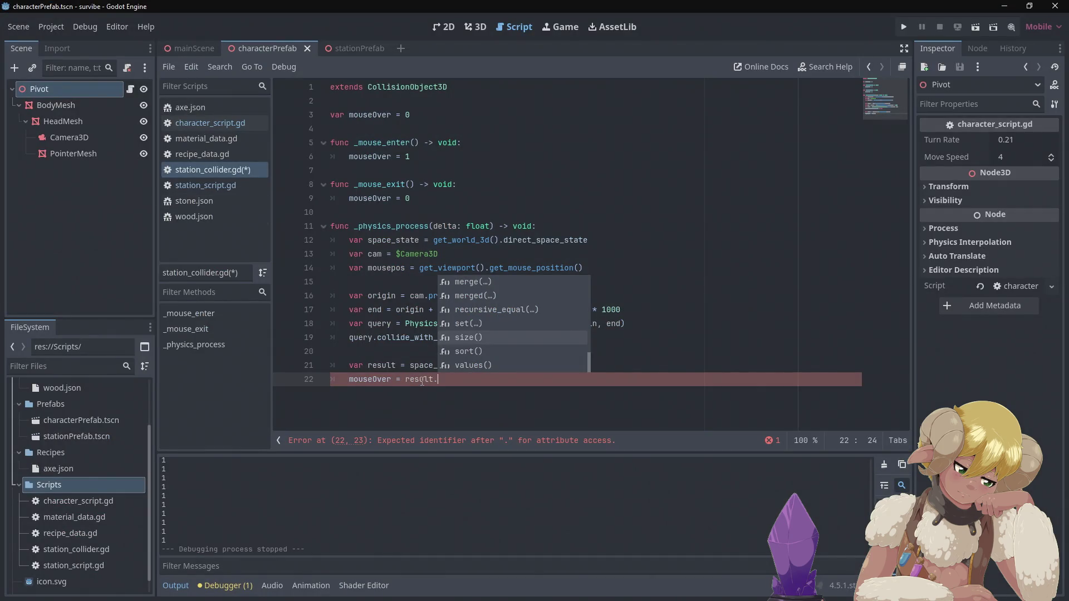
Complete line 22 as result.collider, trying and then removing a trailing == comparison.
mouse_move(423, 378)
type("collider")
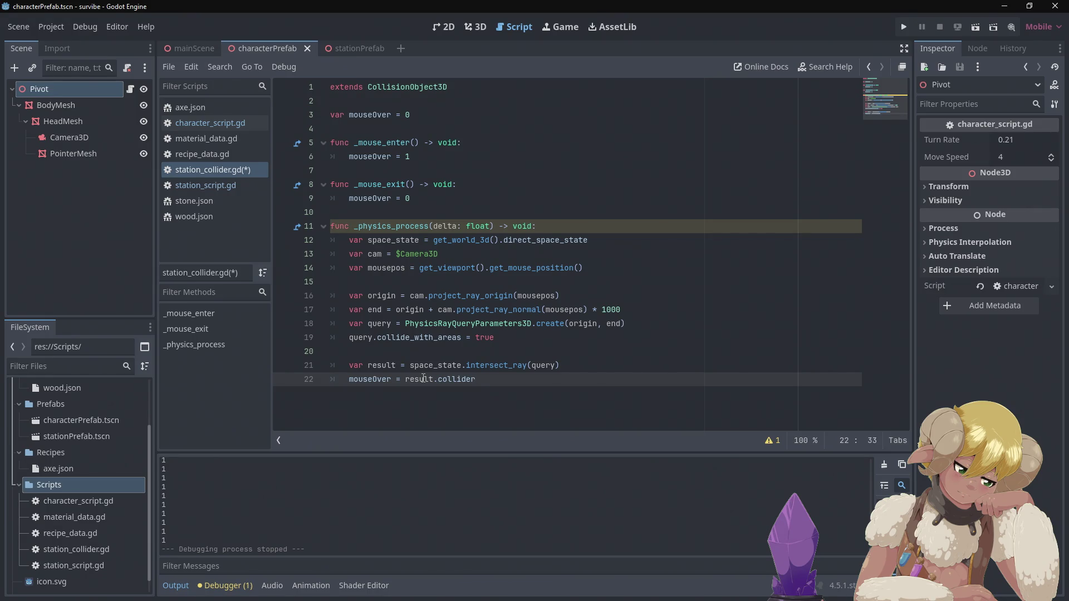
type("== this")
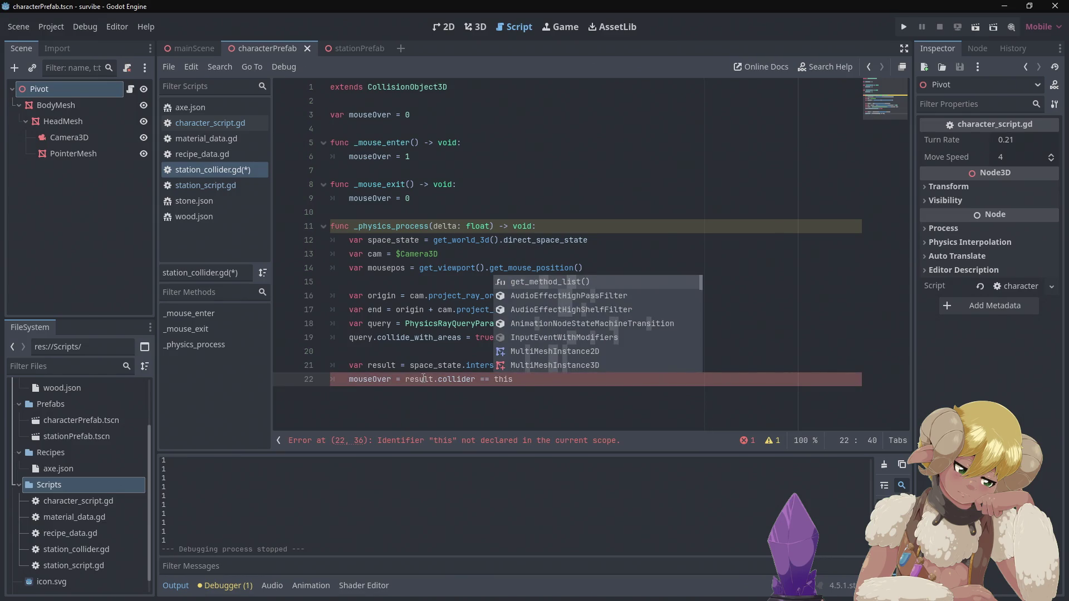
mouse_move(449, 270)
key("BackSpace")
key("BackSpace")
key("BackSpace")
key("BackSpace")
type("m")
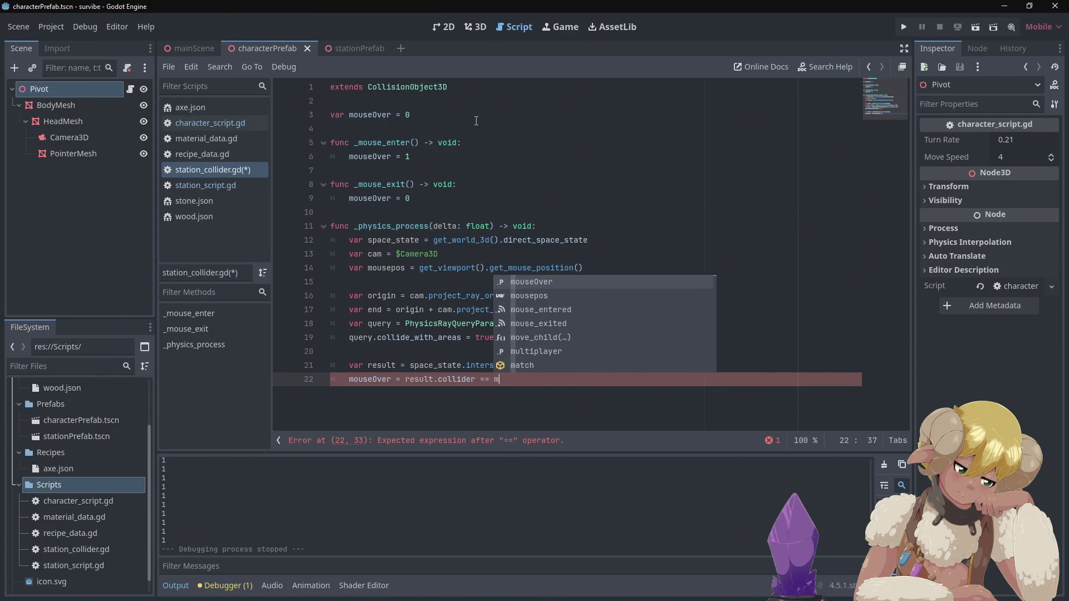
type("e")
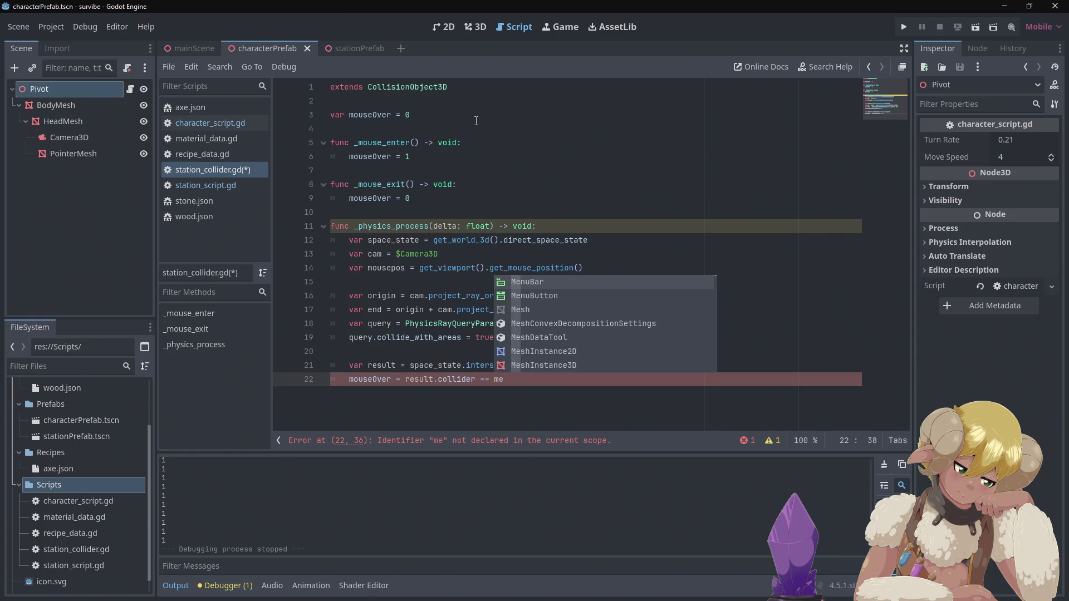
key("BackSpace")
key("BackSpace")
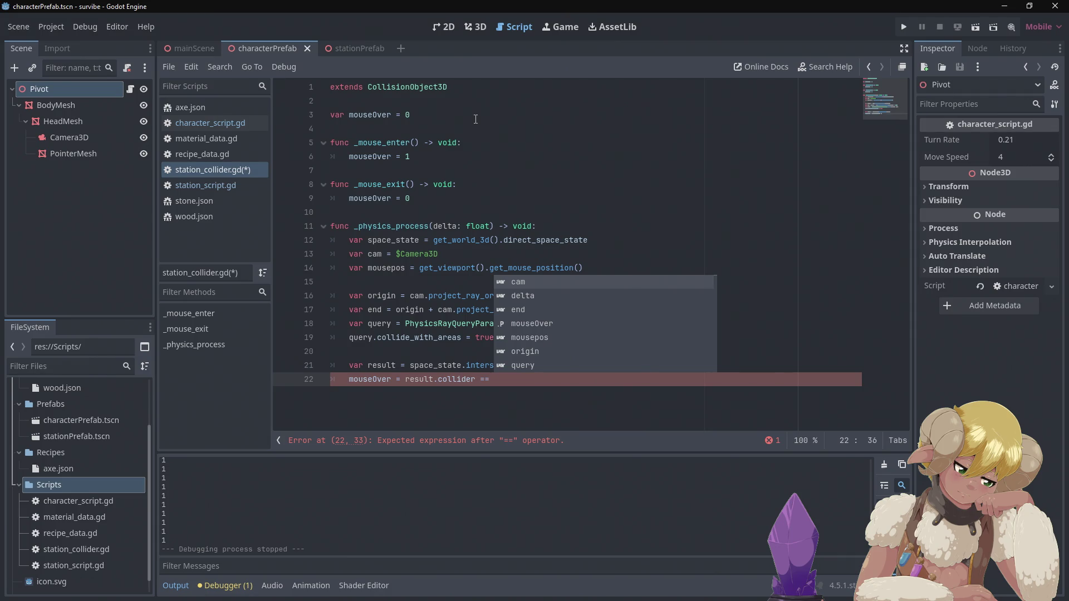
key("BackSpace")
key("BackSpace")
key("BackSpace")
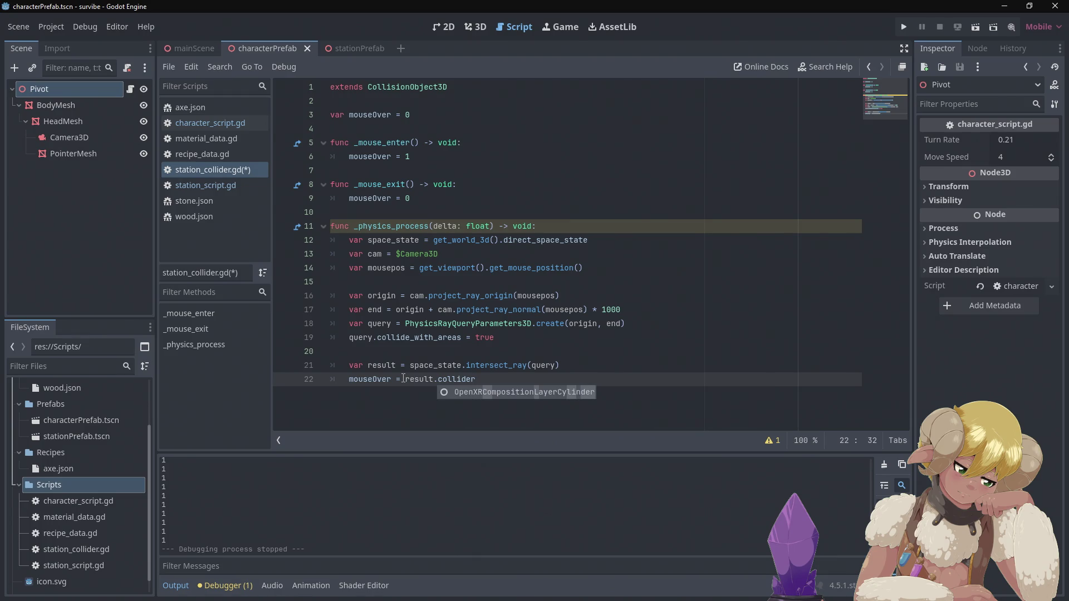
Replace 'mouseOver = ' with print() so line 22 prints result.collider.
left_click(405, 379)
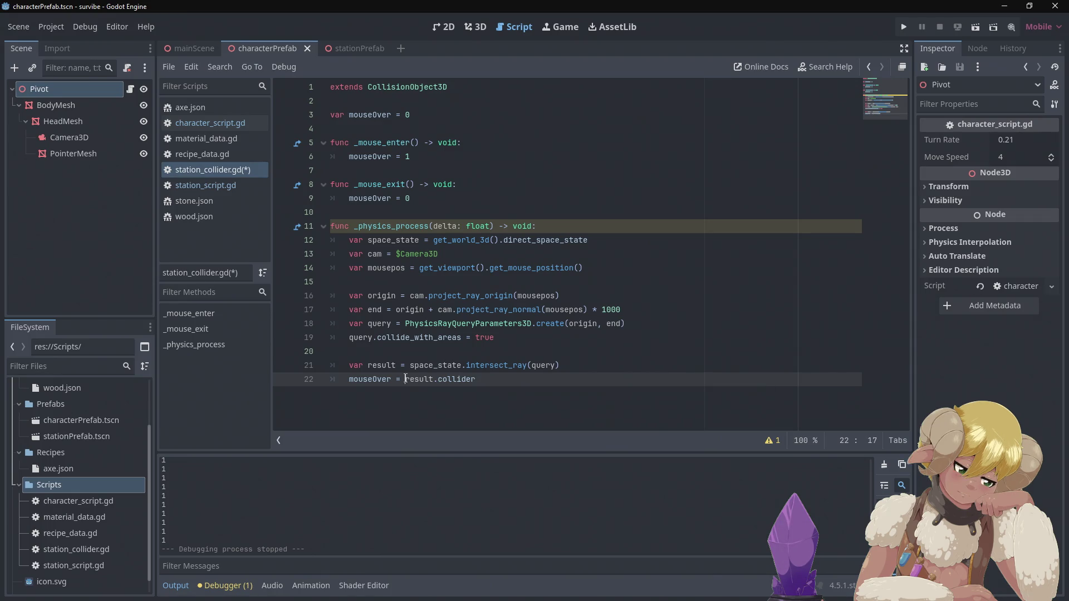
left_click_drag(404, 379, 349, 380)
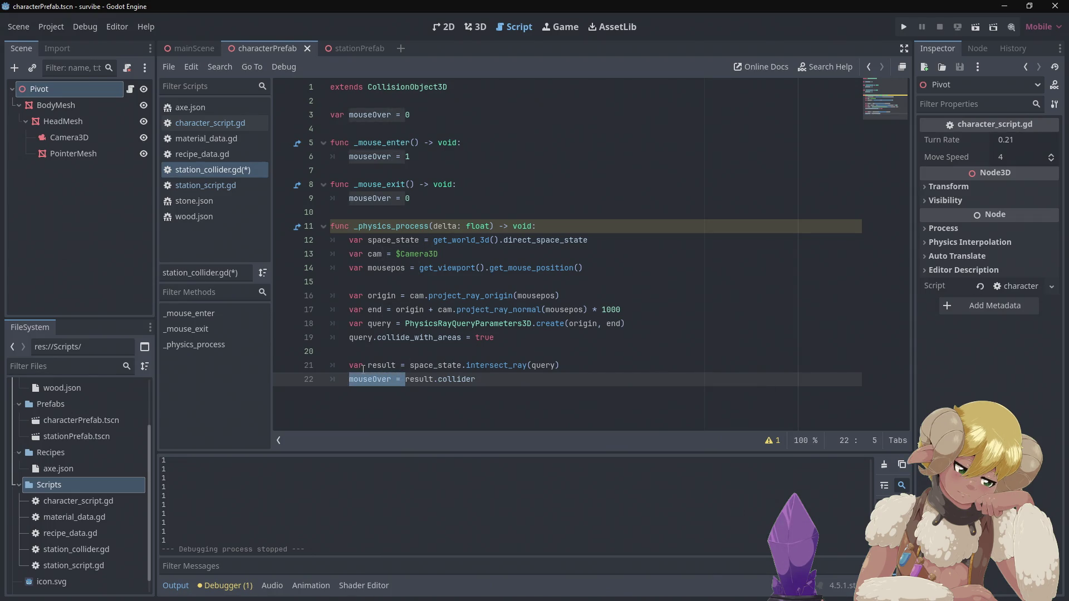
type("print")
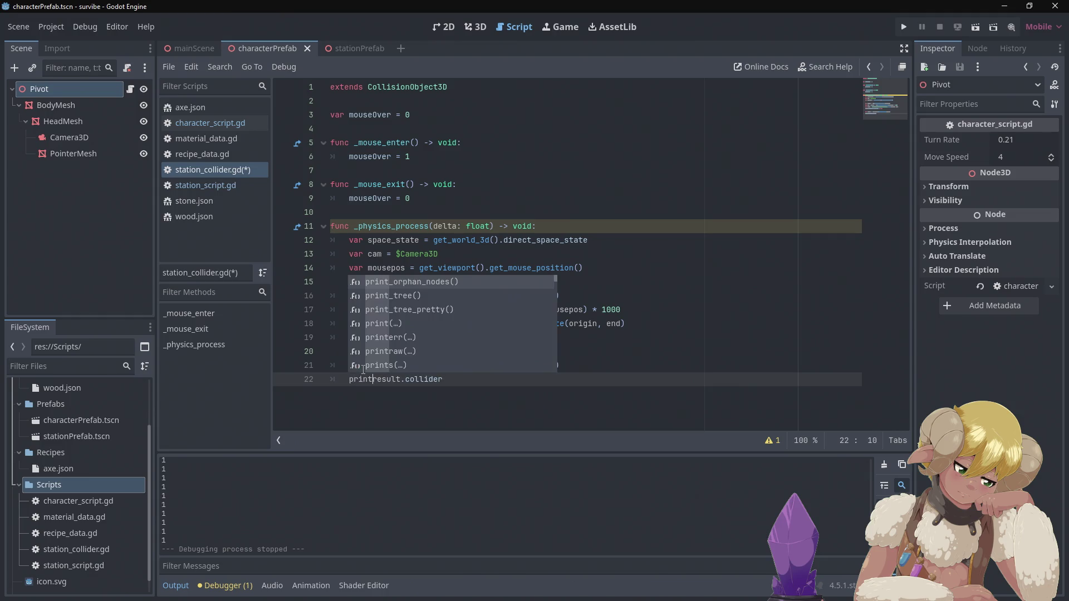
type("(")
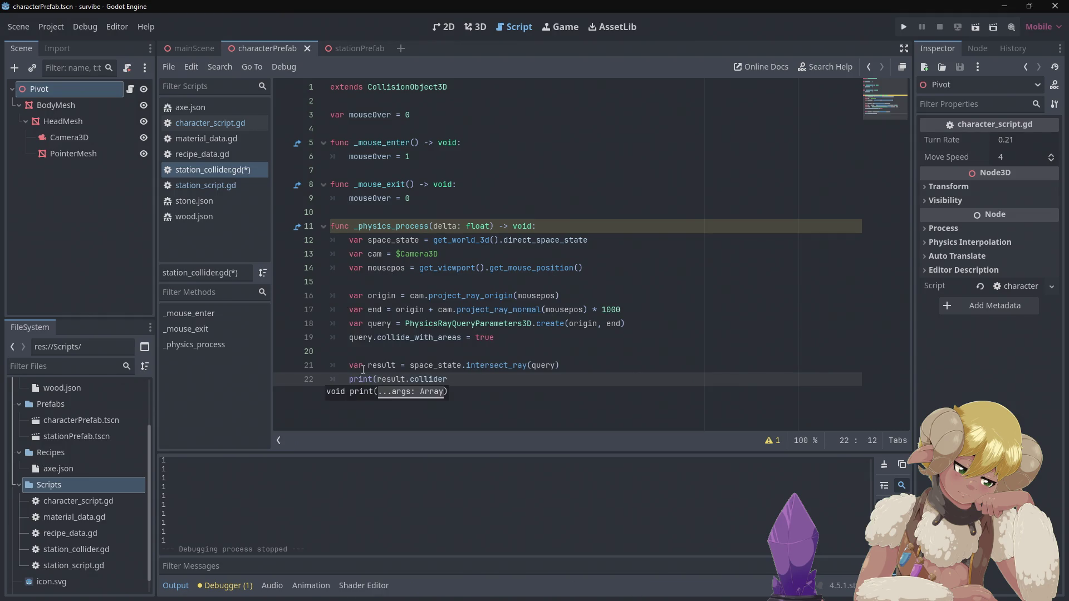
type(")")
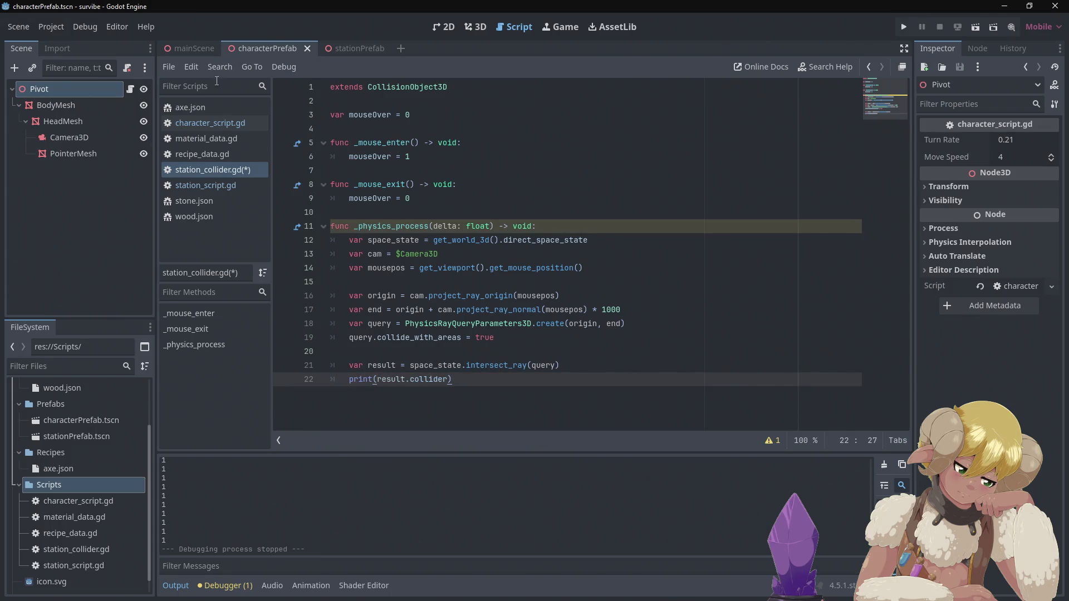
left_click(188, 55)
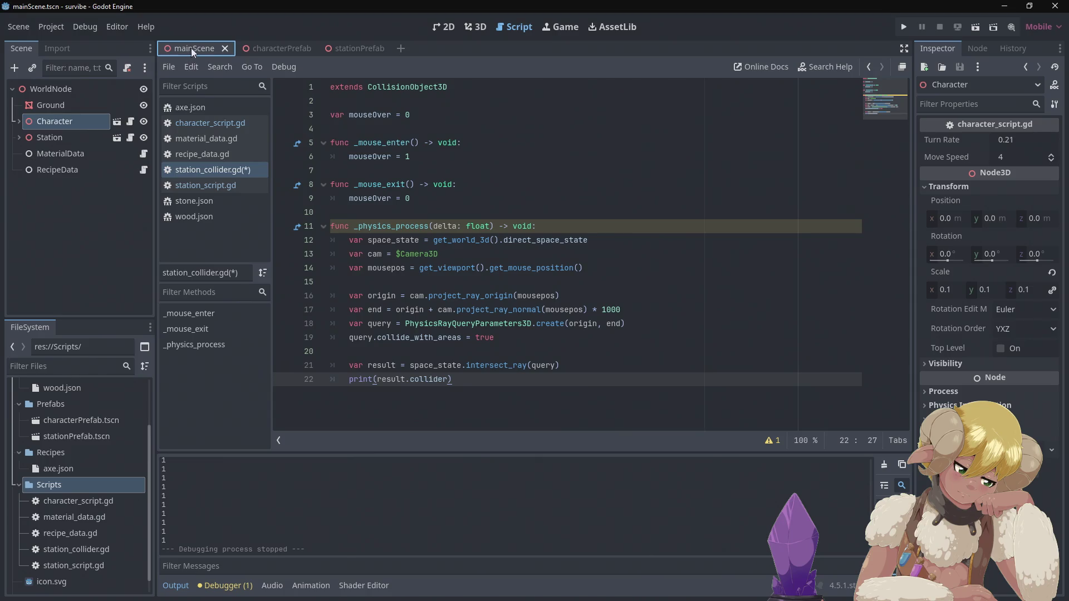
Replace the if collider block in station_script.gd's _process with pass and save.
left_click(263, 48)
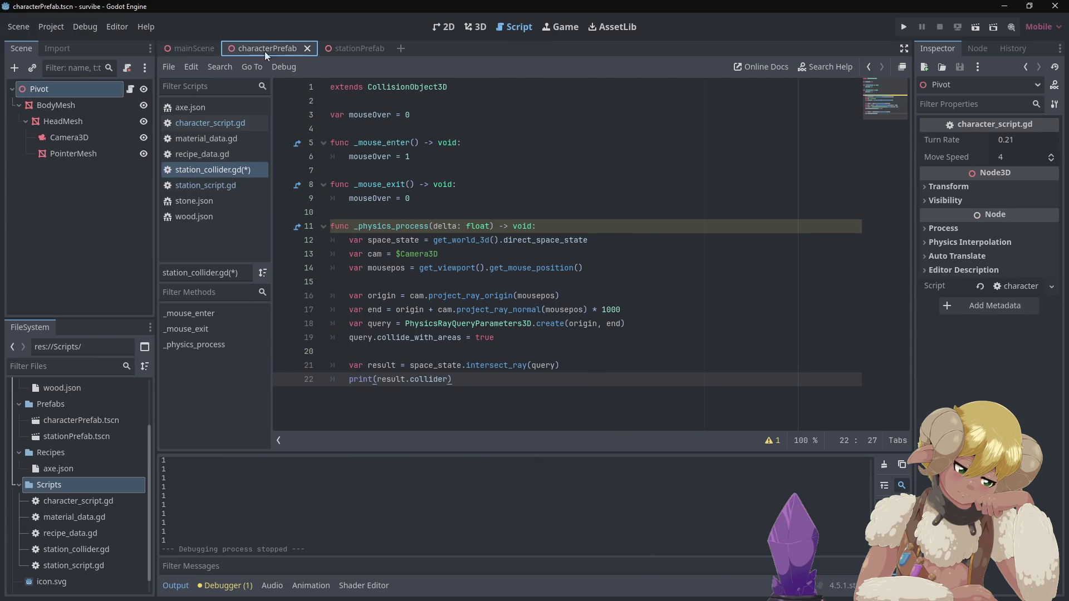
left_click(220, 185)
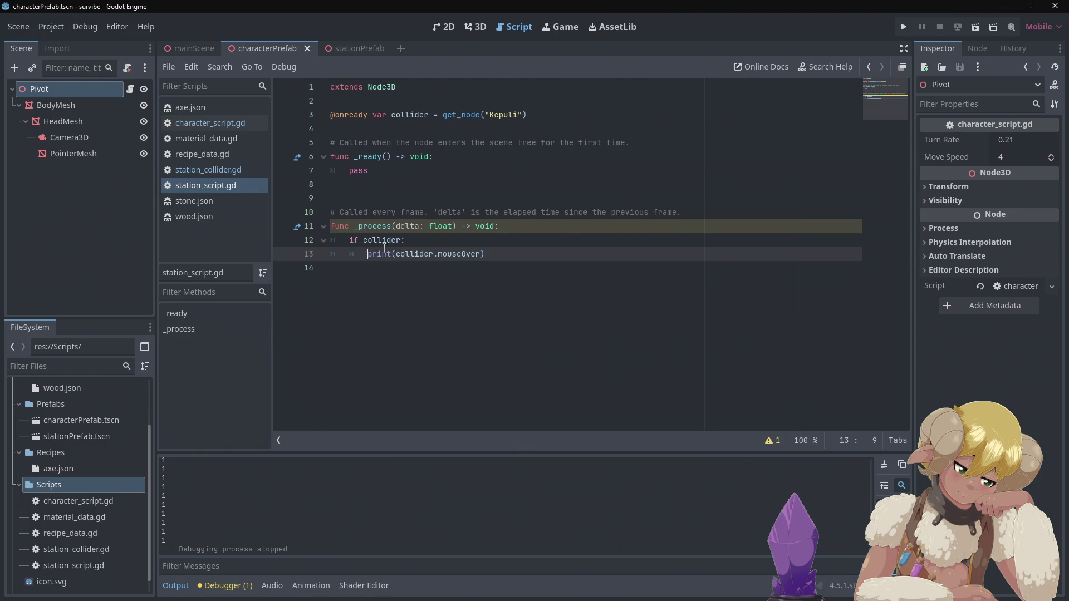
left_click_drag(486, 253, 350, 241)
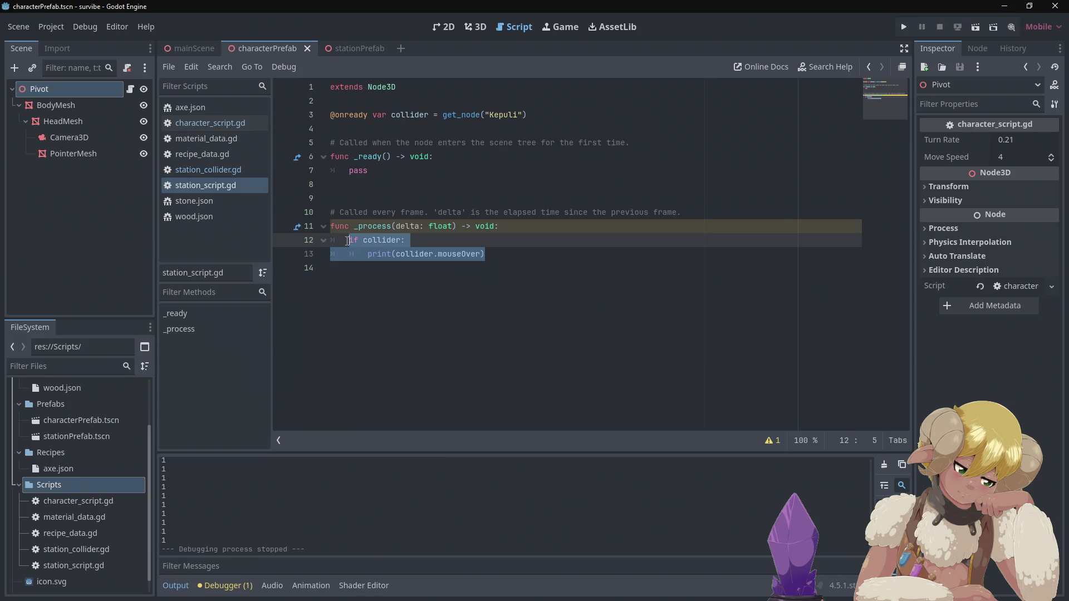
type("pass")
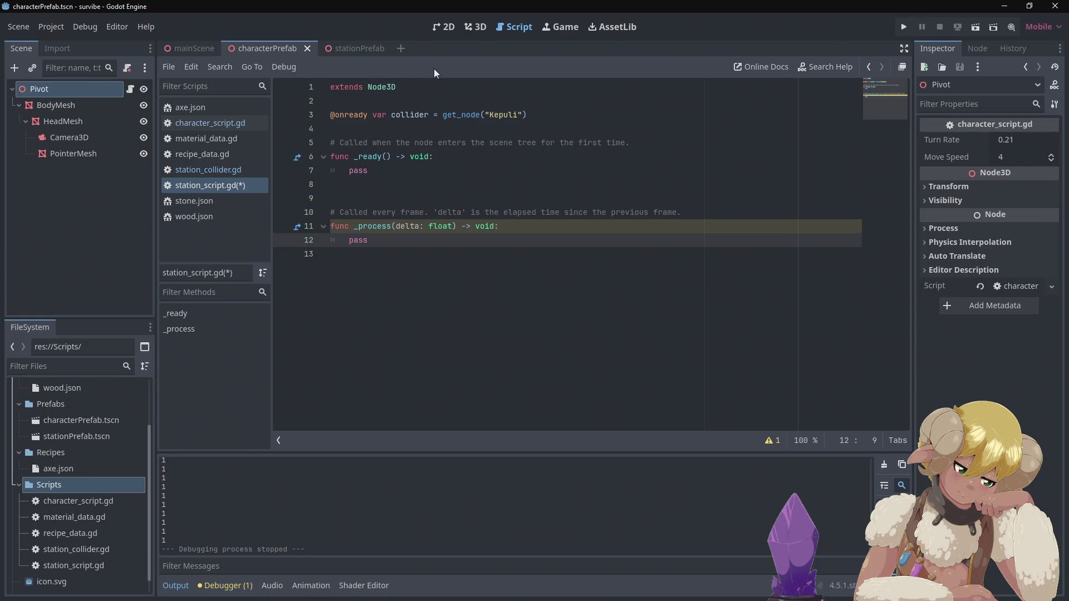
key("ctrl+s")
Run the project, inspect the null-instance error at station_collider.gd line 16, then stop it.
left_click(903, 27)
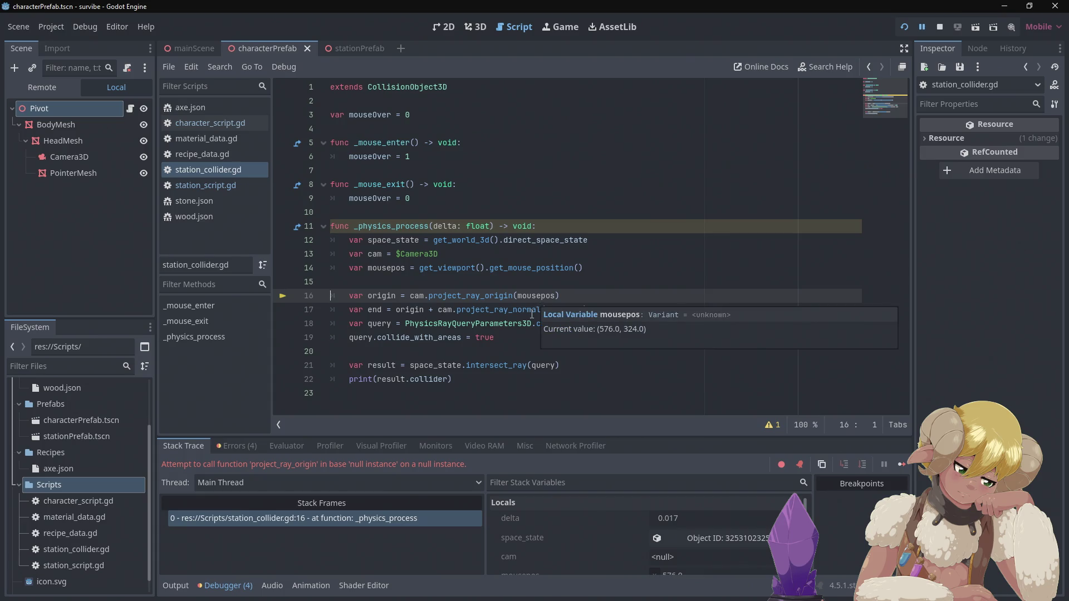
mouse_move(552, 272)
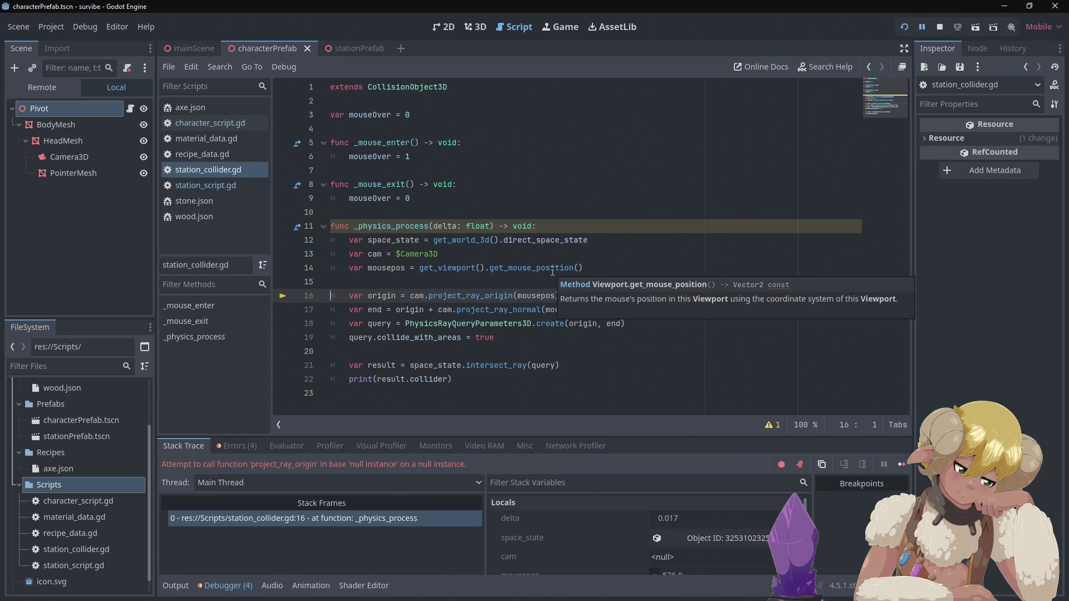
left_click(944, 24)
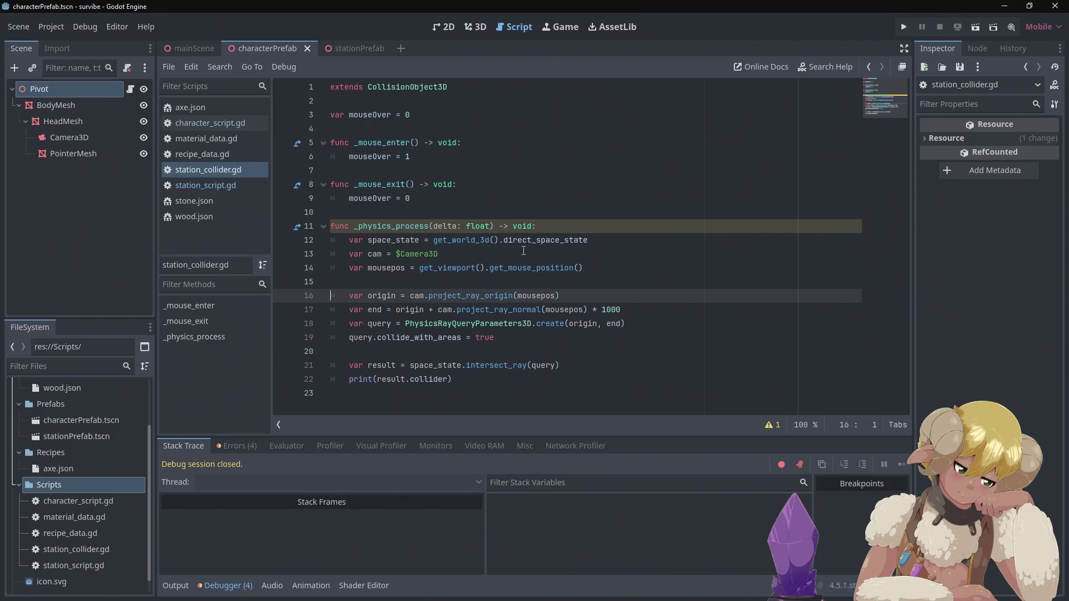
Review mainScene, characterPrefab and stationPrefab, then open character_script.gd in characterPrefab.
mouse_move(405, 256)
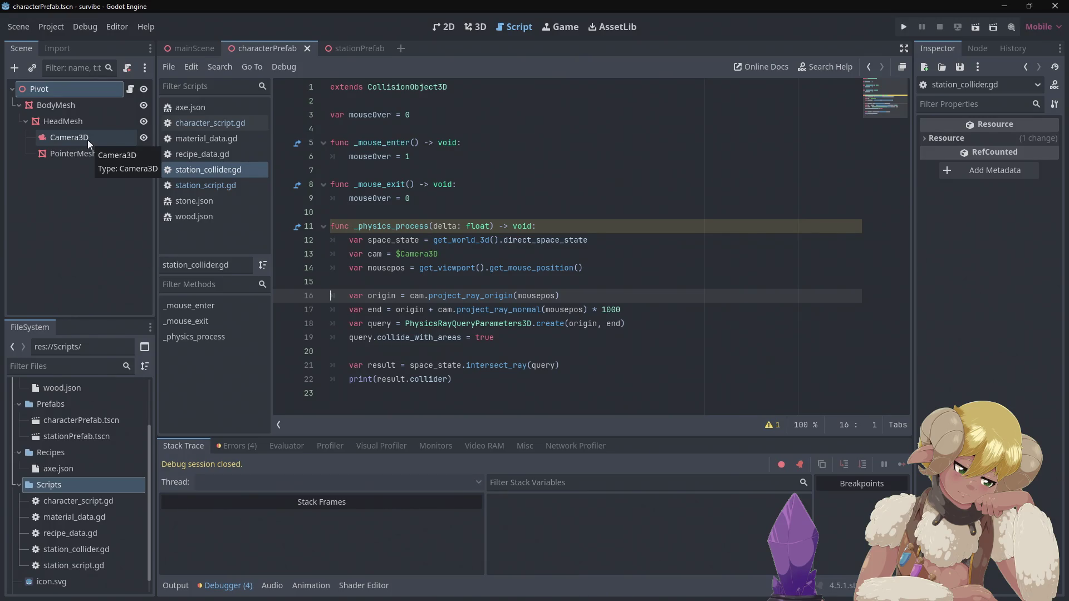
left_click(189, 53)
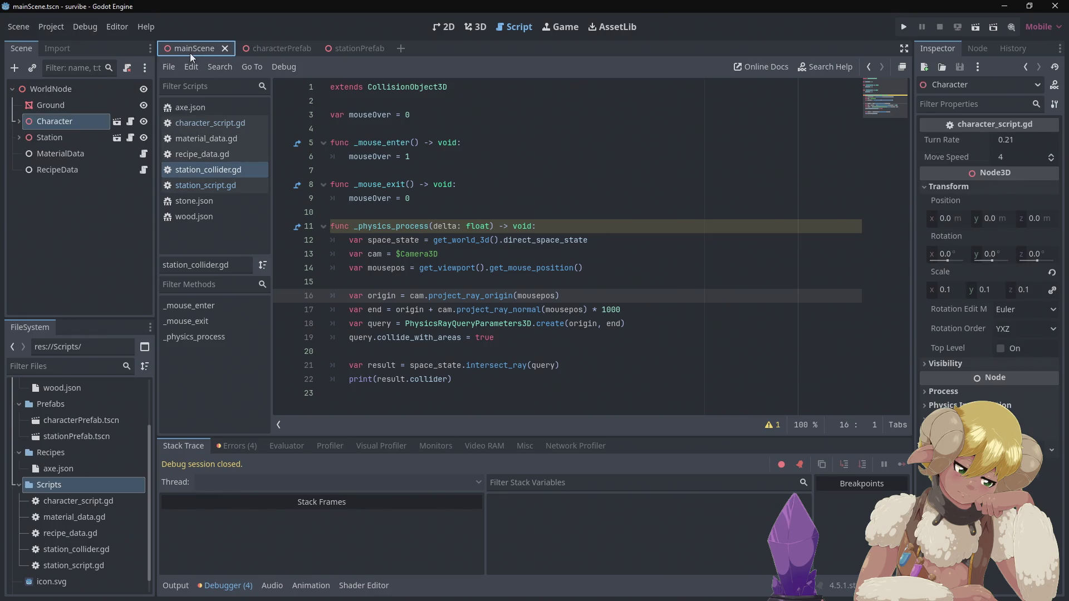
left_click(274, 50)
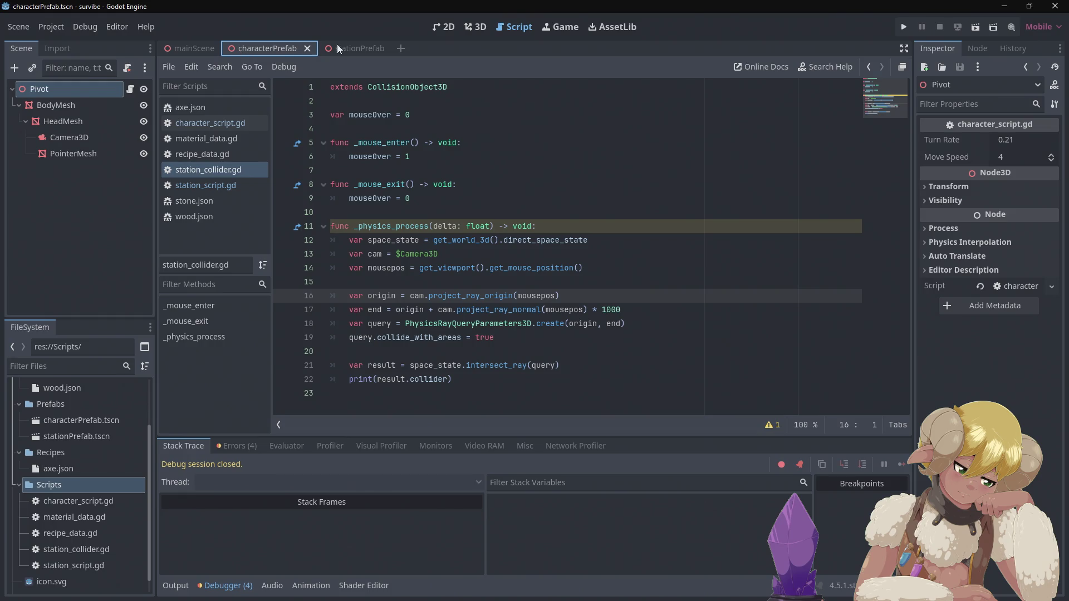
left_click(356, 48)
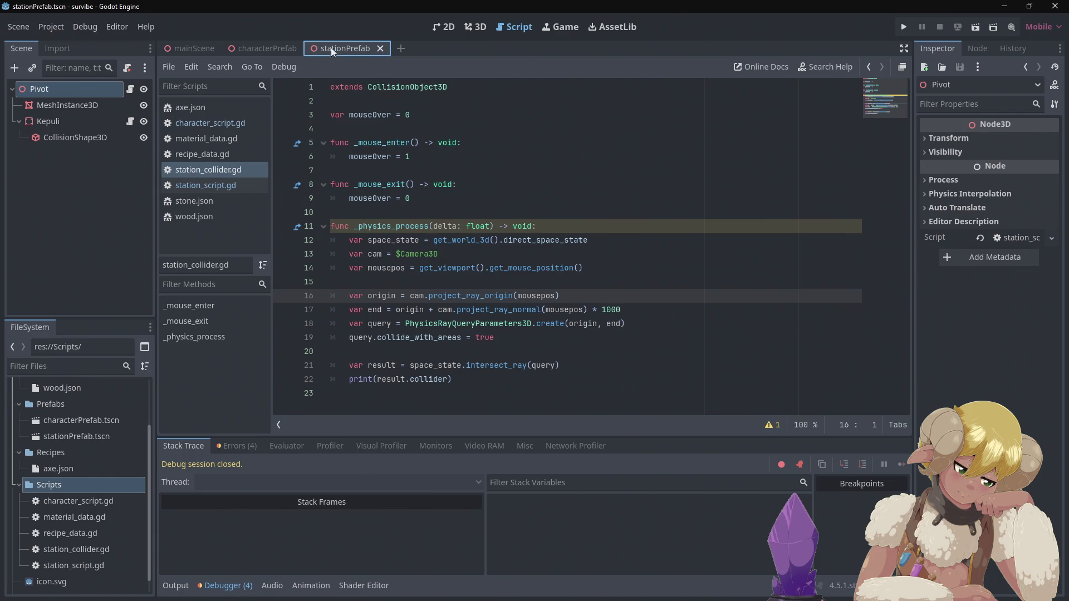
left_click(200, 189)
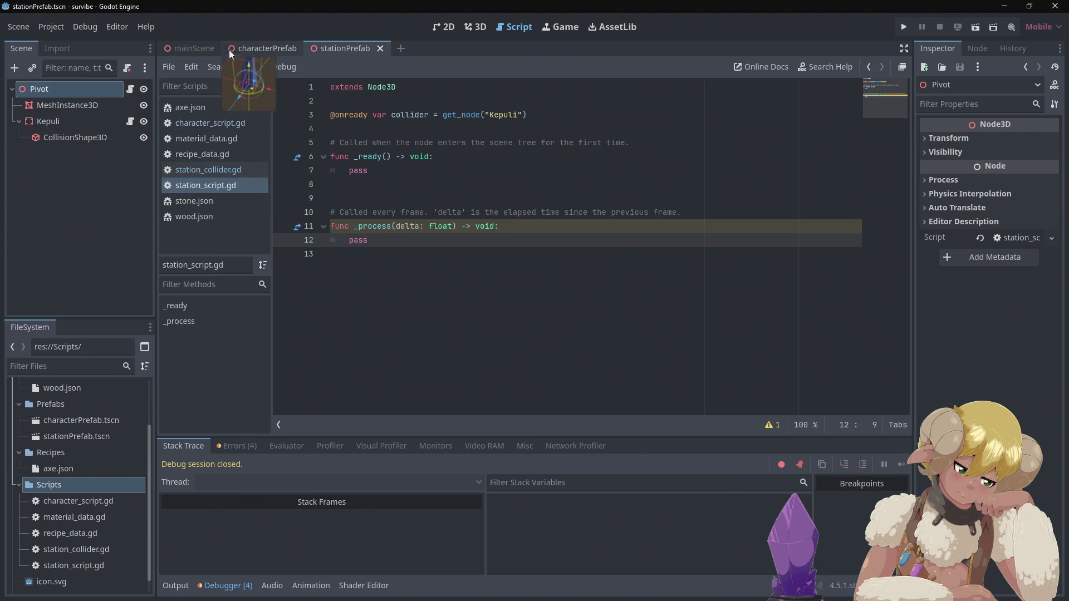
left_click(268, 48)
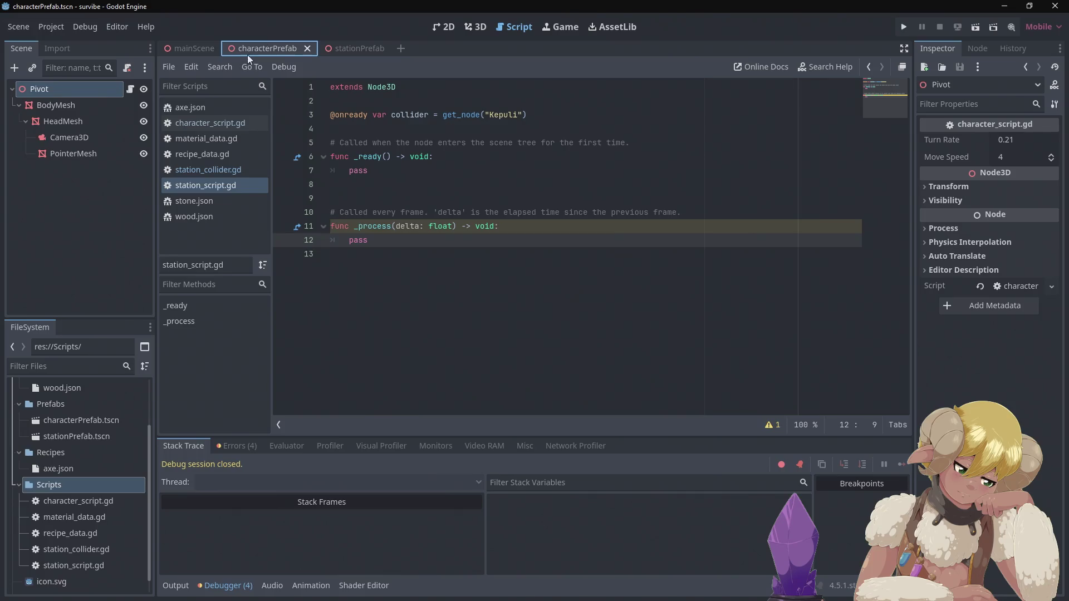
left_click(220, 124)
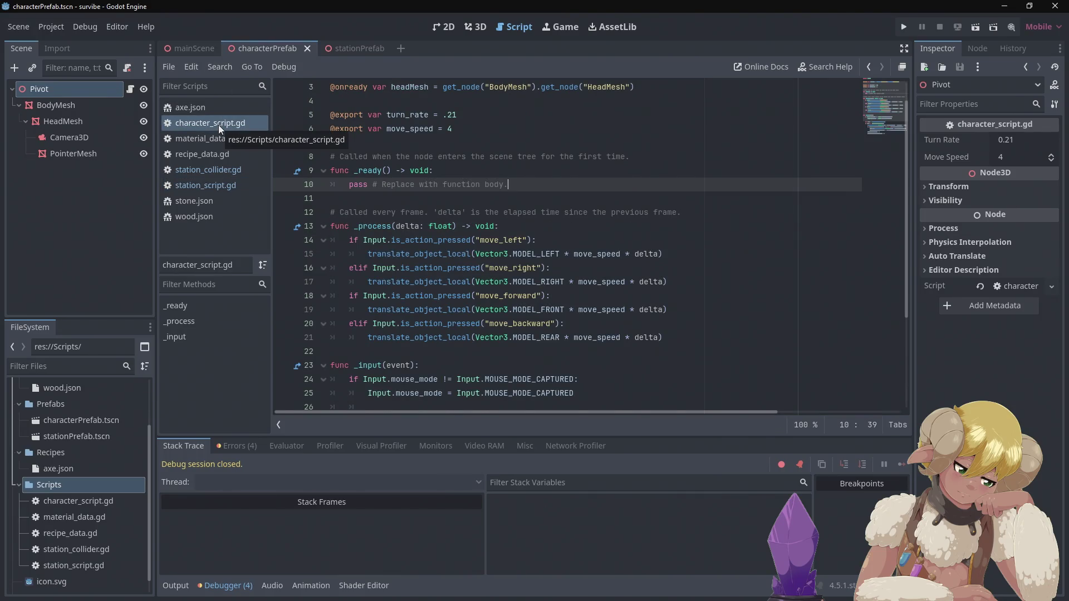
Read through character_script.gd's mouse-look and HeadMesh clamp code, then run the project again.
scroll(467, 219, "up", 1)
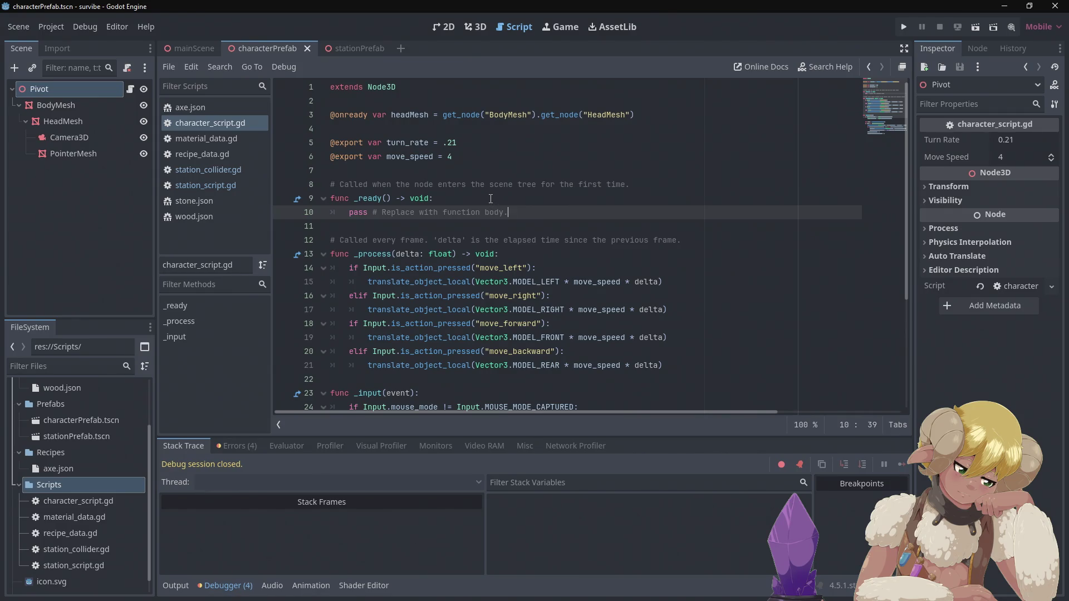
scroll(491, 199, "down", 5)
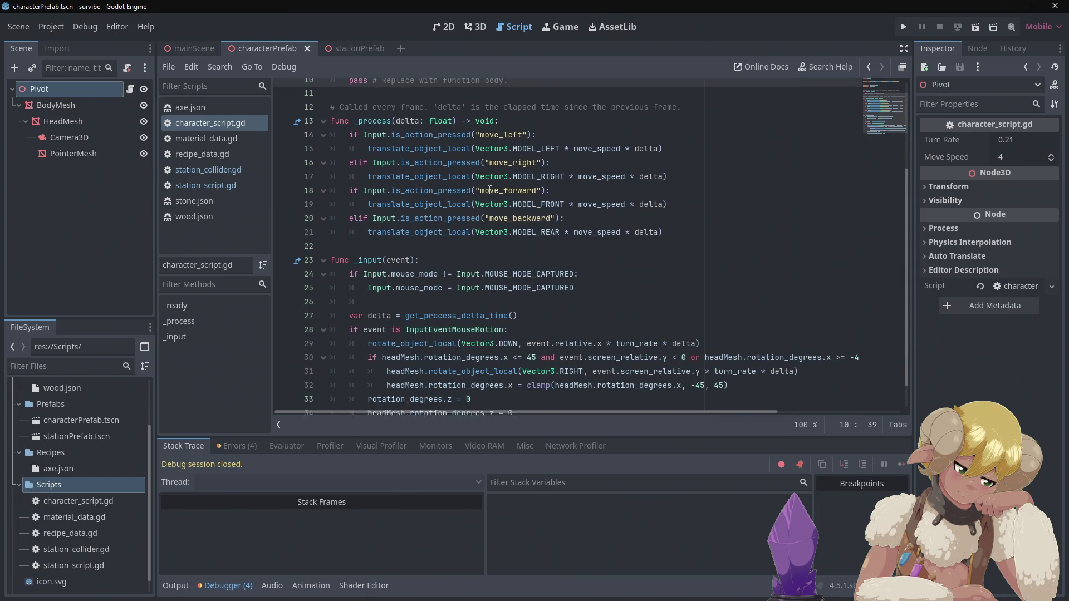
scroll(489, 190, "down", 1)
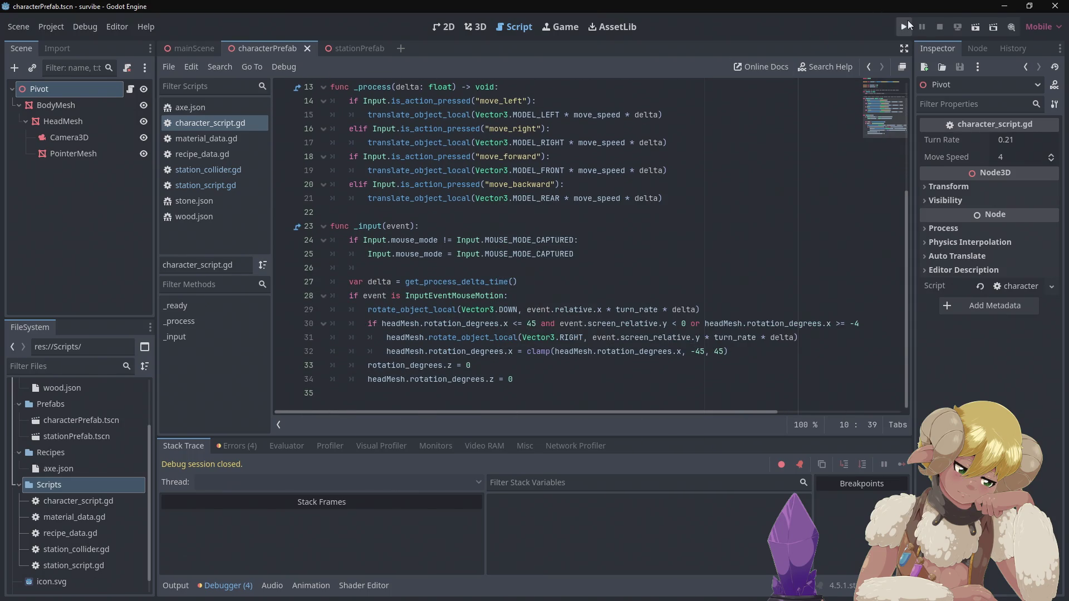
left_click(907, 22)
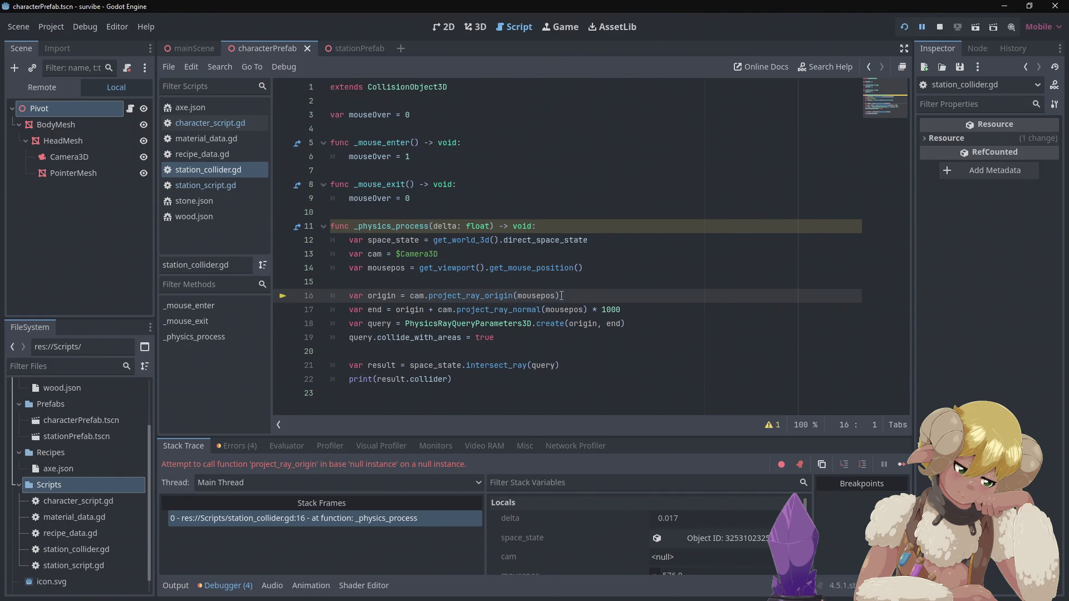
Stop the debug session and view the Camera3D documentation for $Camera3D on line 13.
left_click(939, 26)
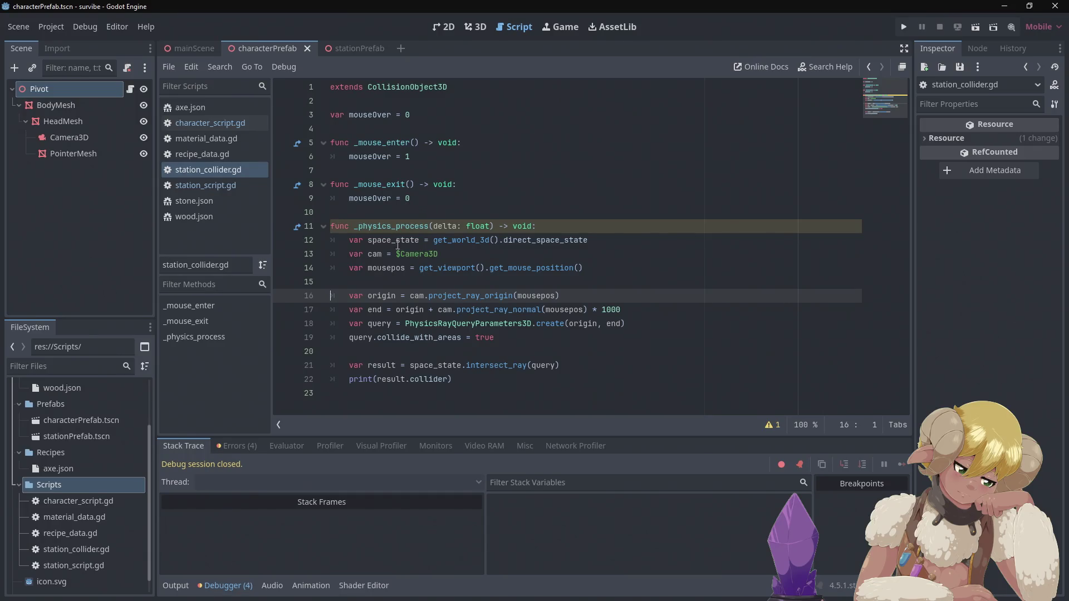
mouse_move(401, 250)
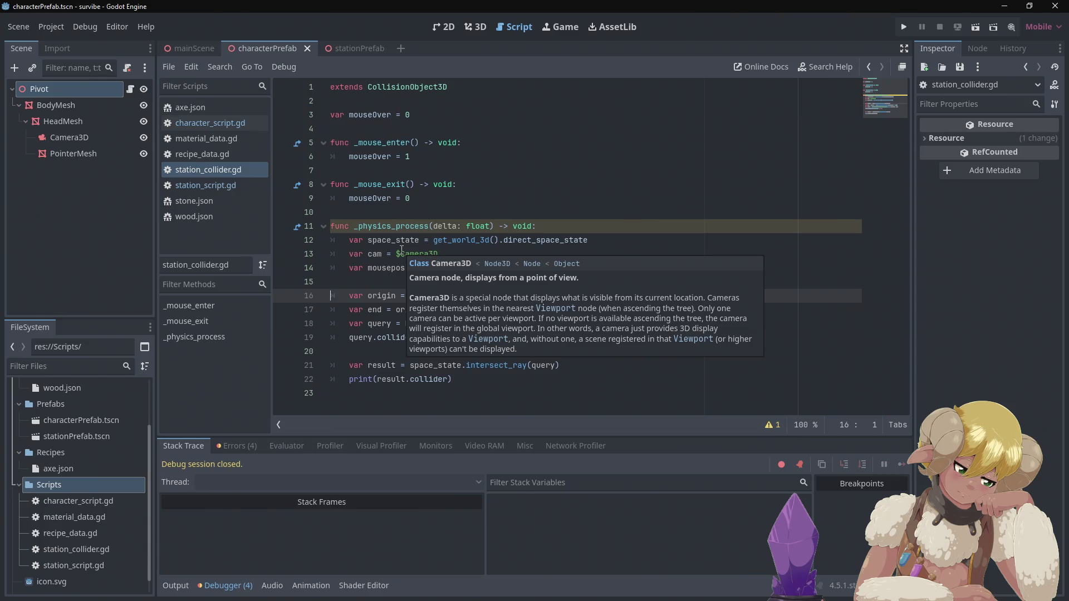
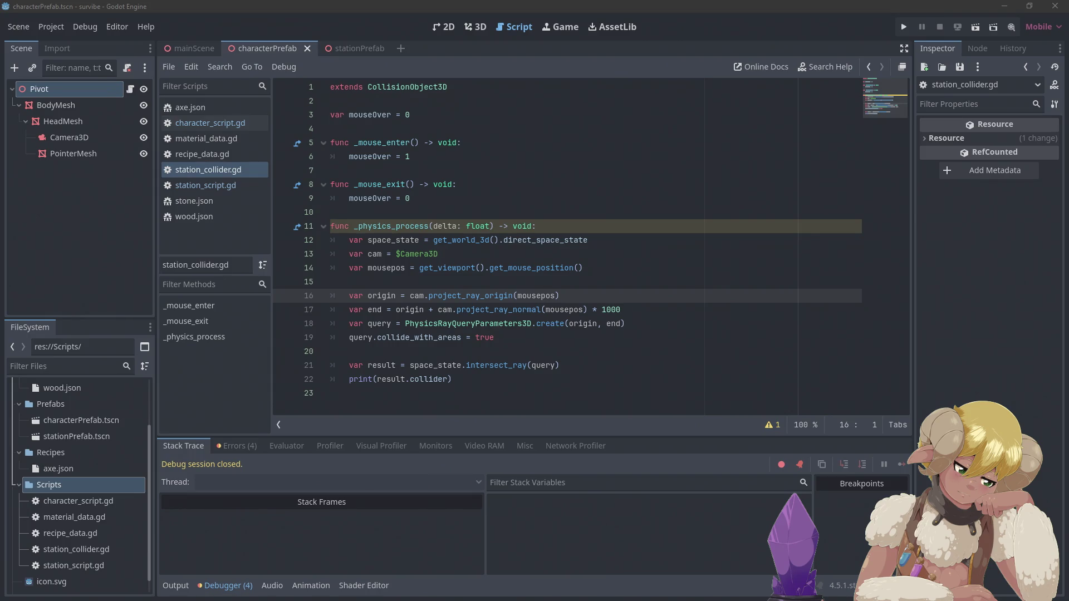
Select the Pivot node in the Node dock and view its signals and properties.
left_click(528, 201)
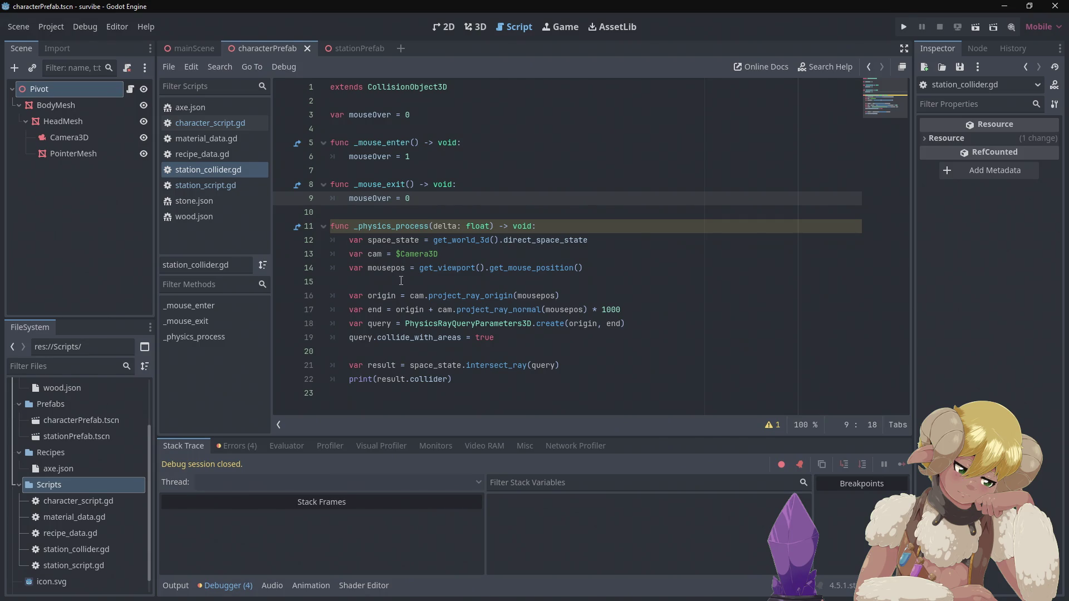
mouse_move(412, 257)
left_click(987, 45)
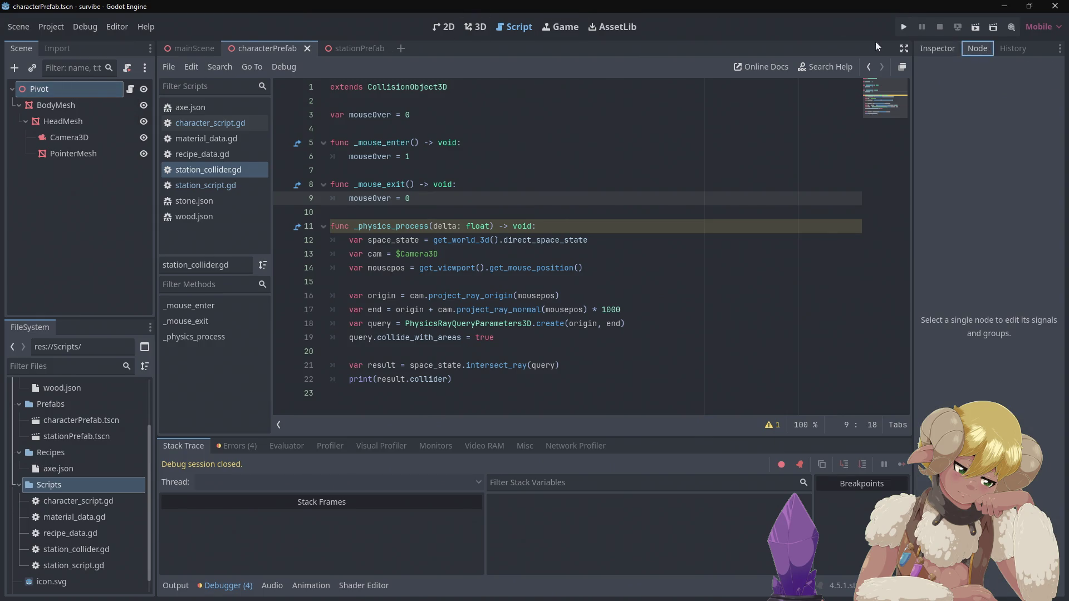
left_click(45, 91)
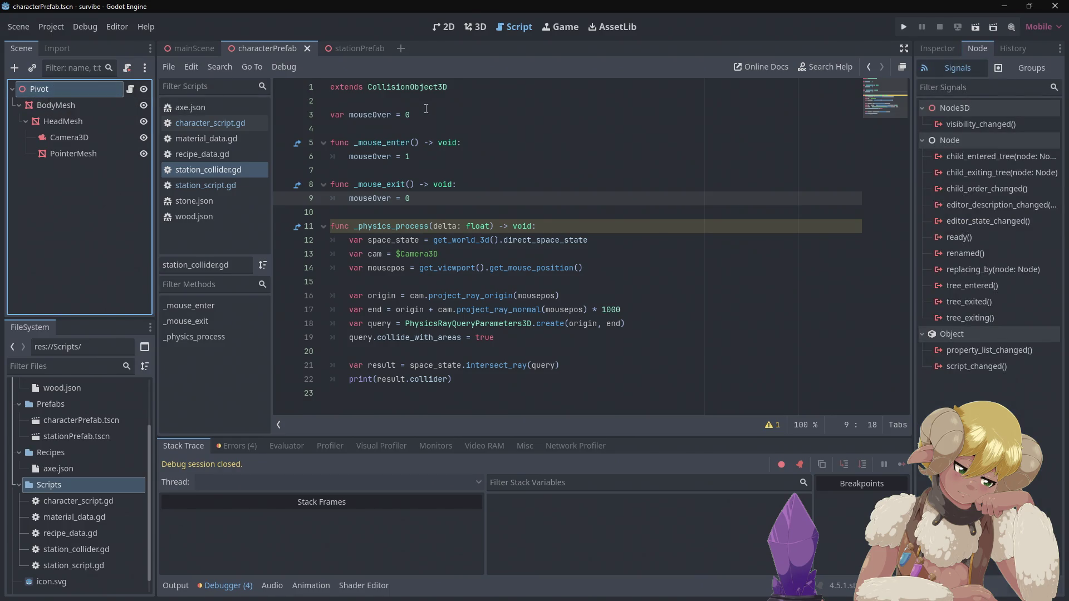
left_click(937, 47)
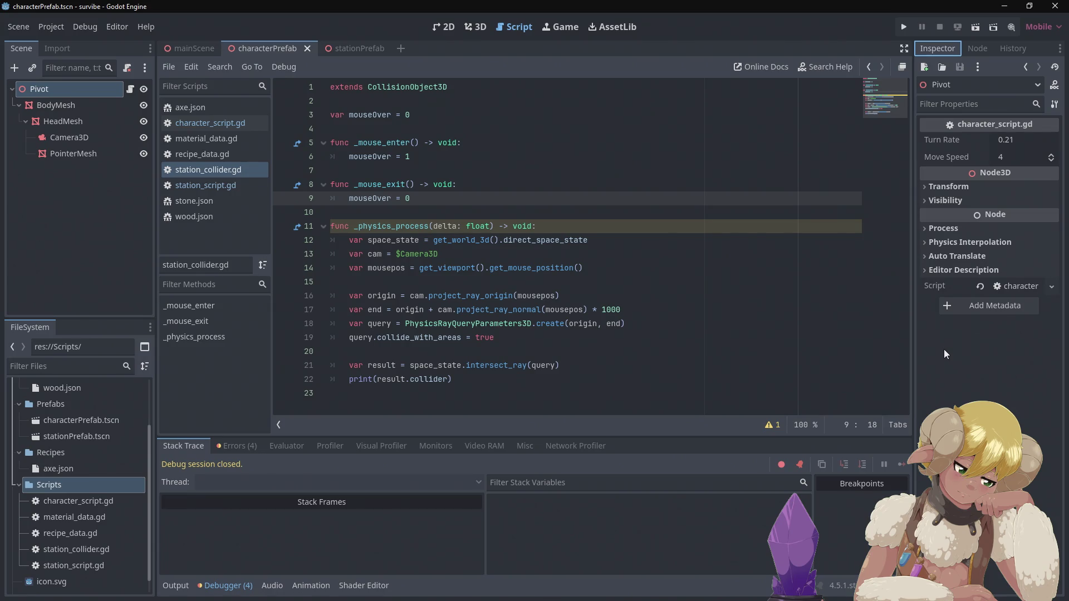
left_click(942, 277)
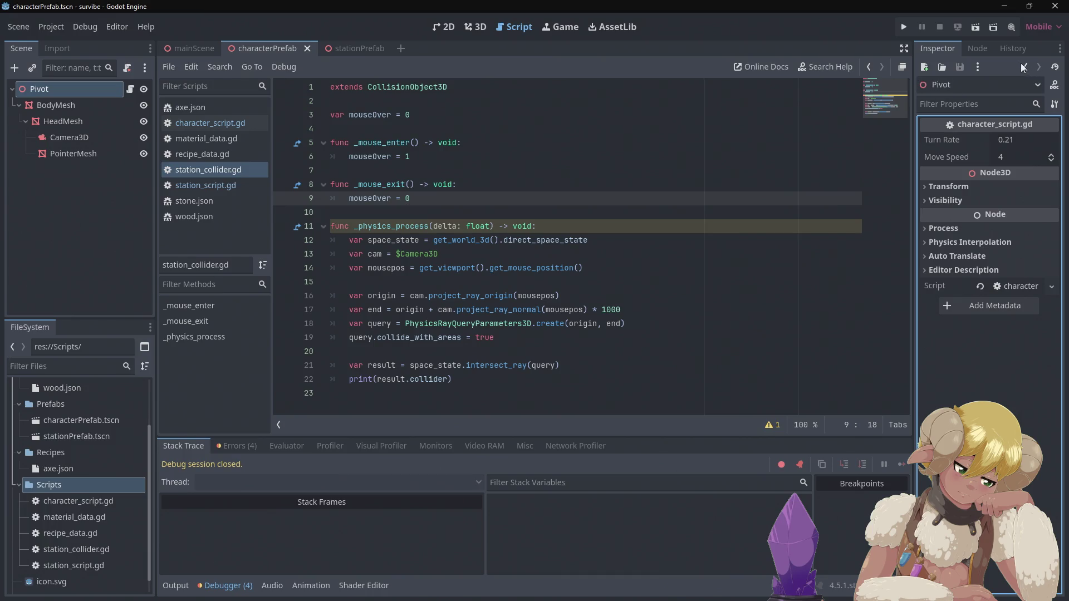
Show Pivot's groups list, opening and then cancelling the Create New Group dialog.
left_click(977, 49)
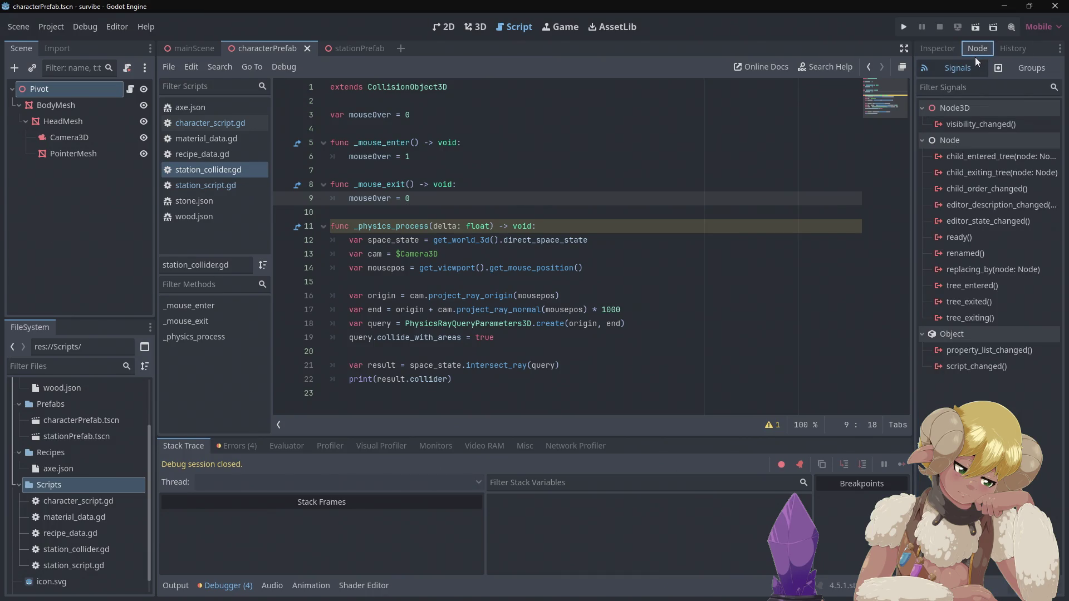
left_click(1003, 71)
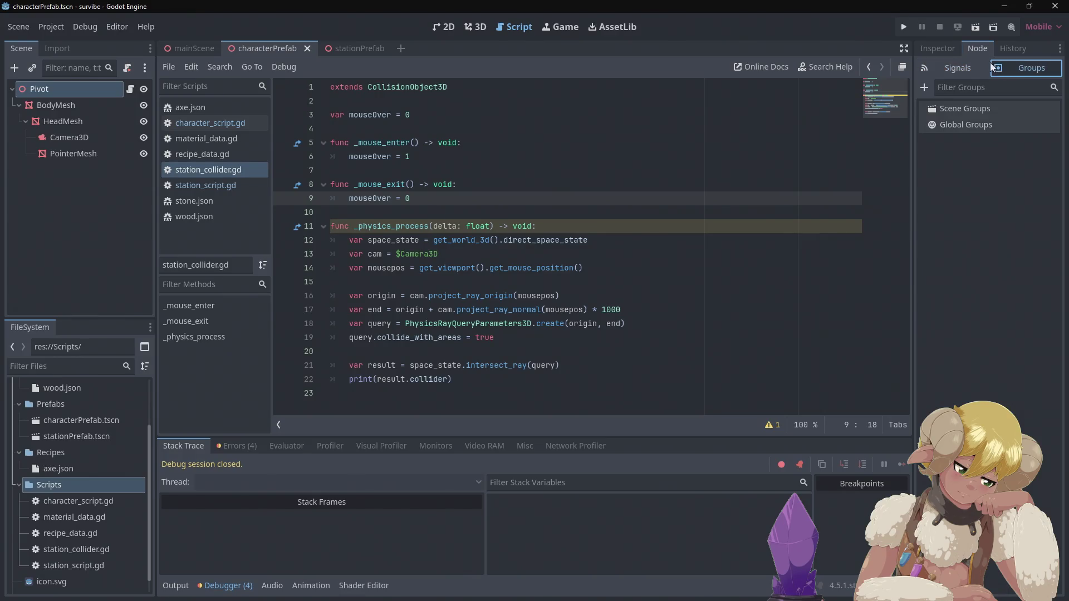
left_click(969, 64)
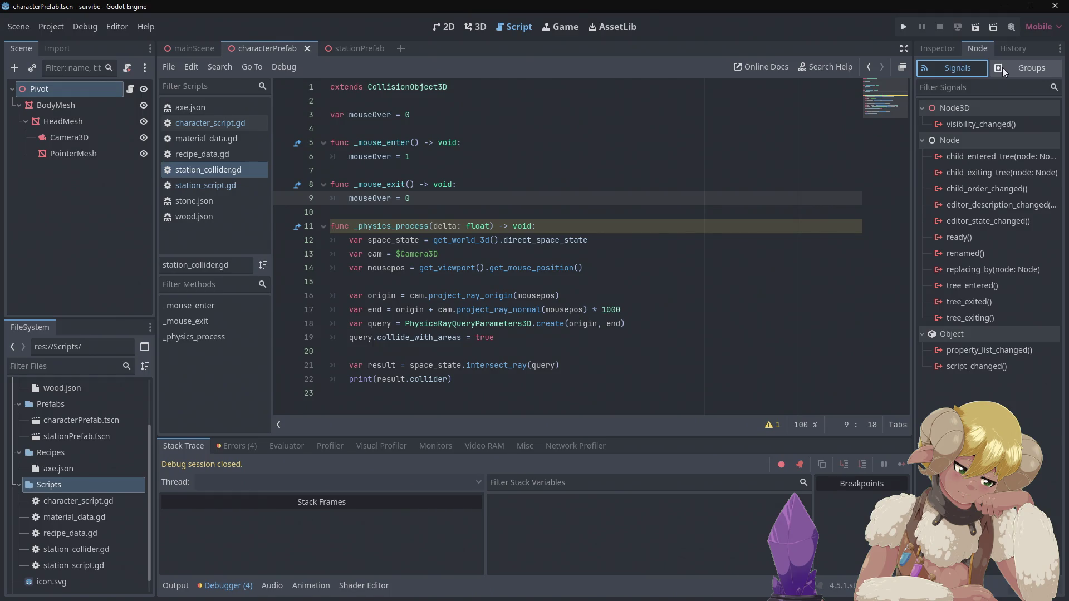
left_click(1003, 68)
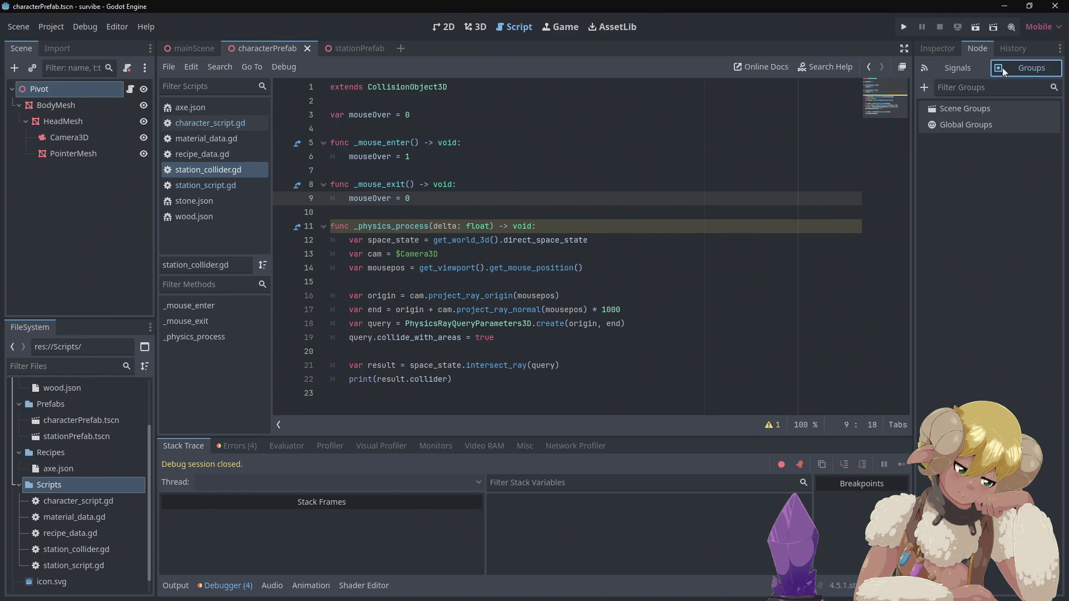
left_click(921, 88)
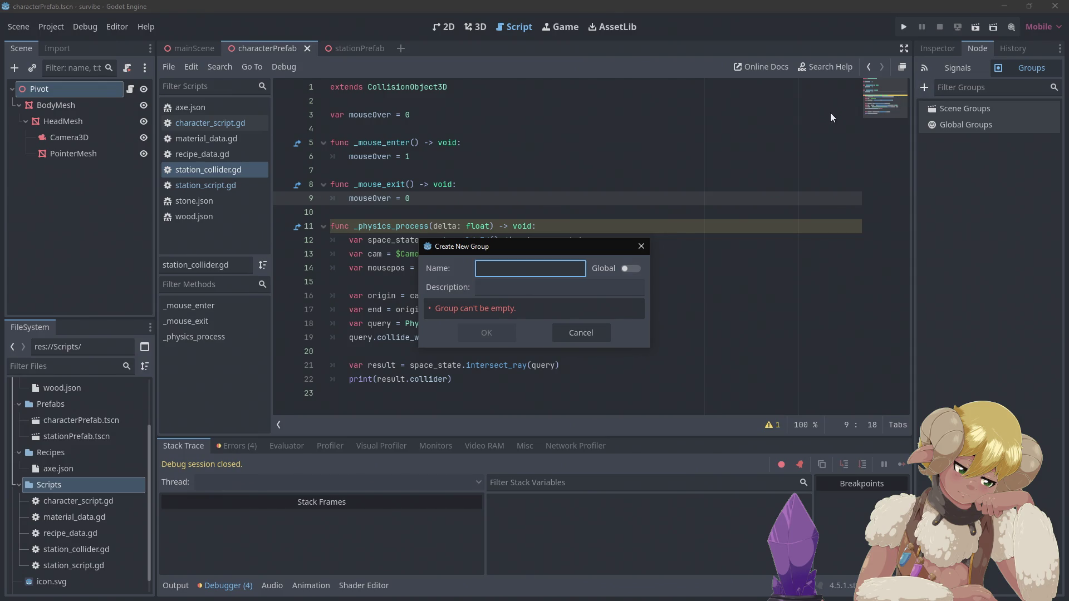
left_click(641, 246)
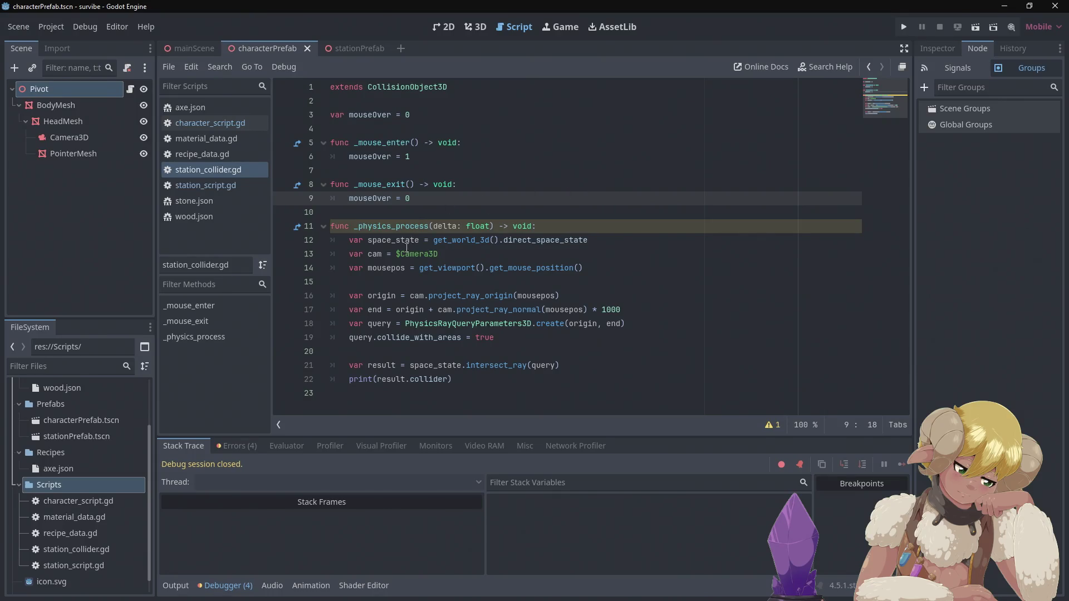
left_click(397, 255)
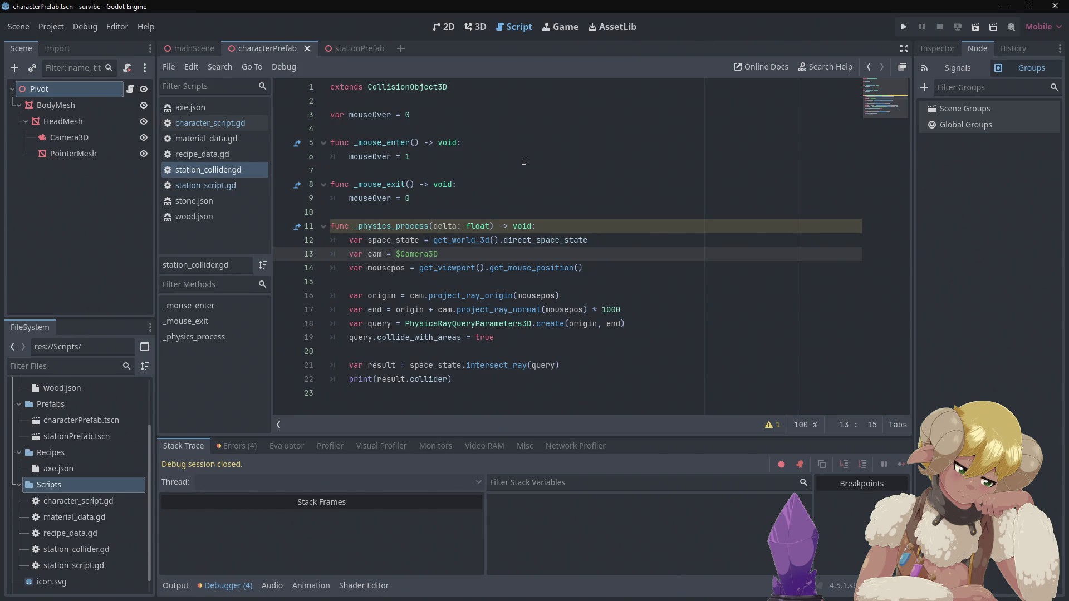
type("(")
Rewrite line 13 as var cam = $characterPrefab, dropping the trailing .$Camera3D.
key("ctrl+space")
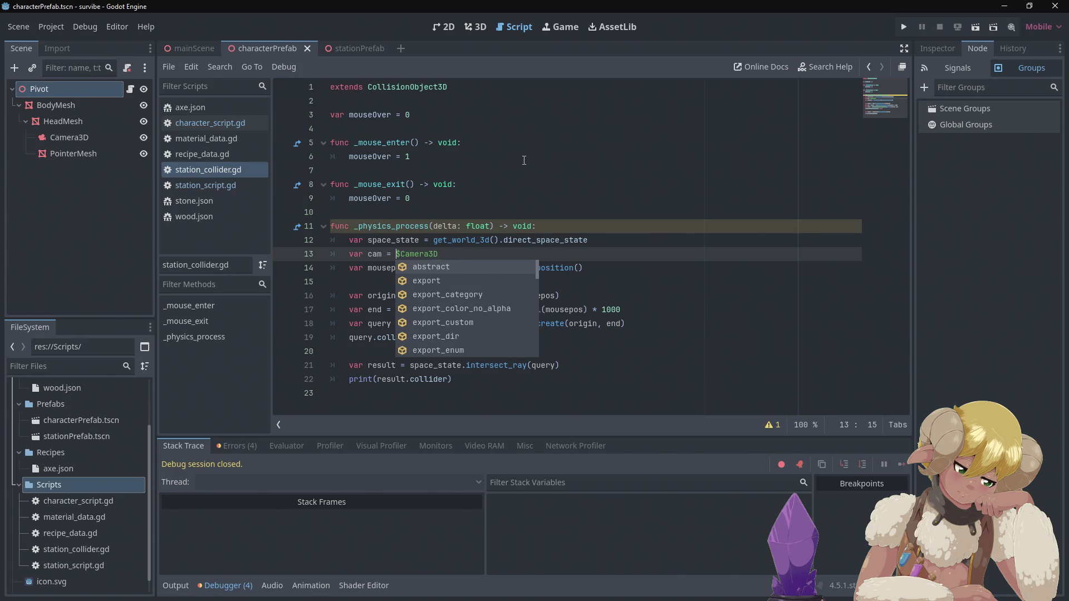
type("£")
key("BackSpace")
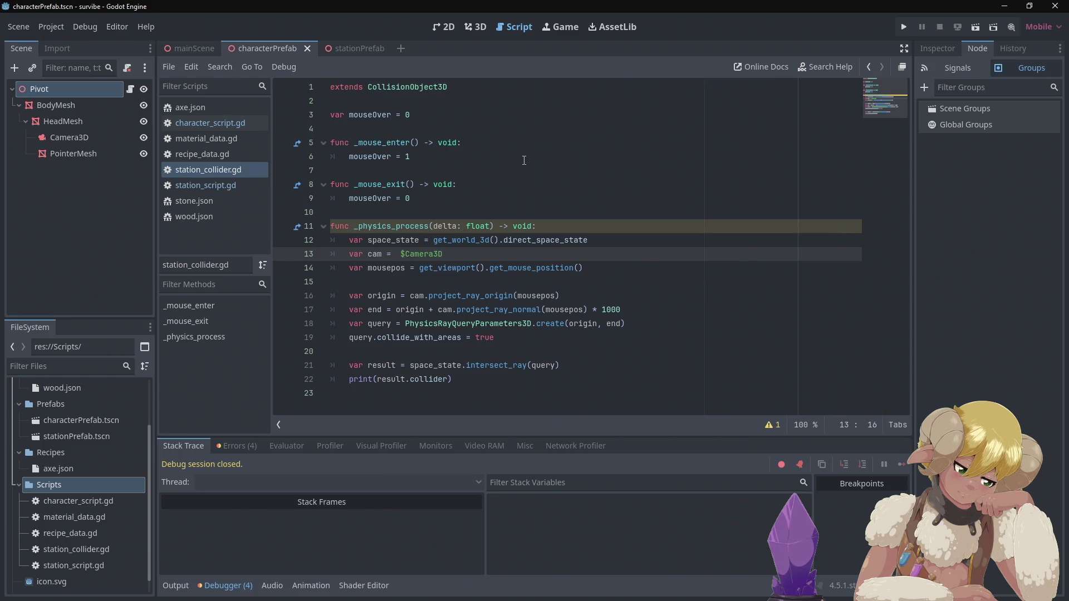
type("$")
type("characte")
type("rPrefa")
type("b.")
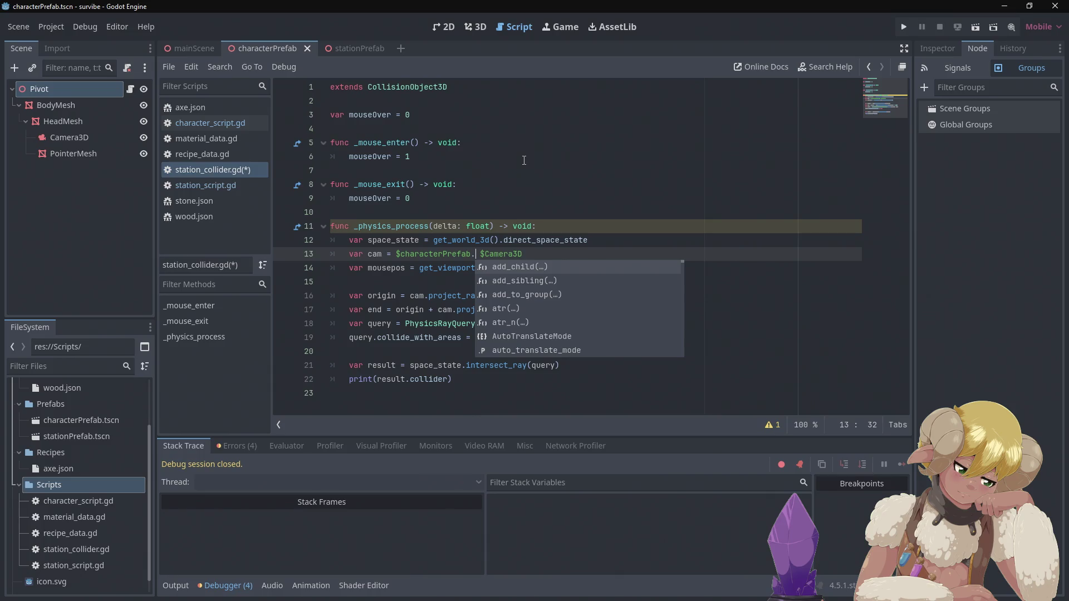
key("Delete")
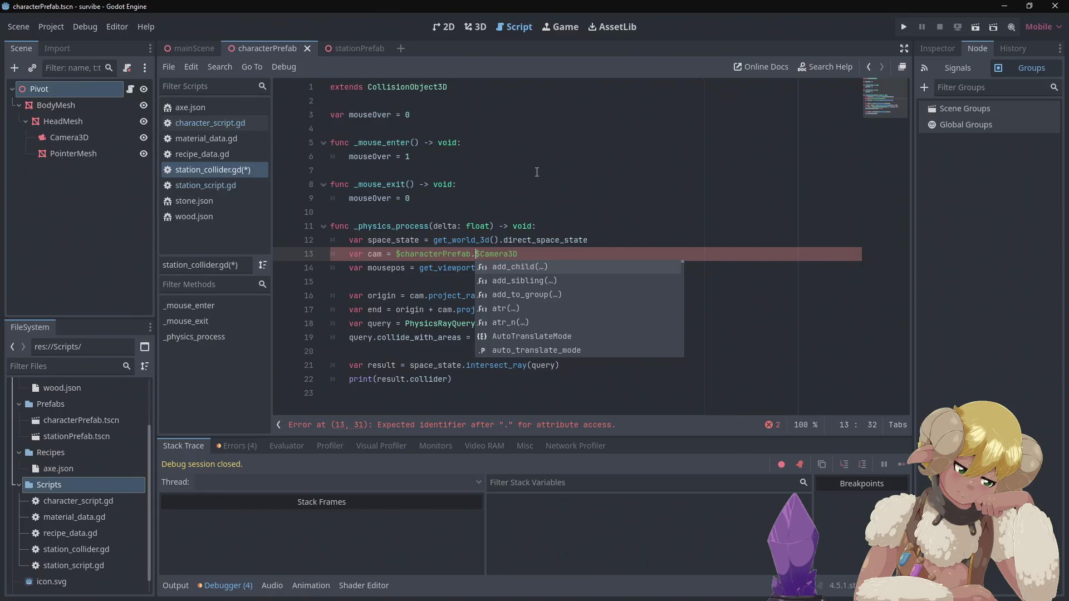
left_click(537, 172)
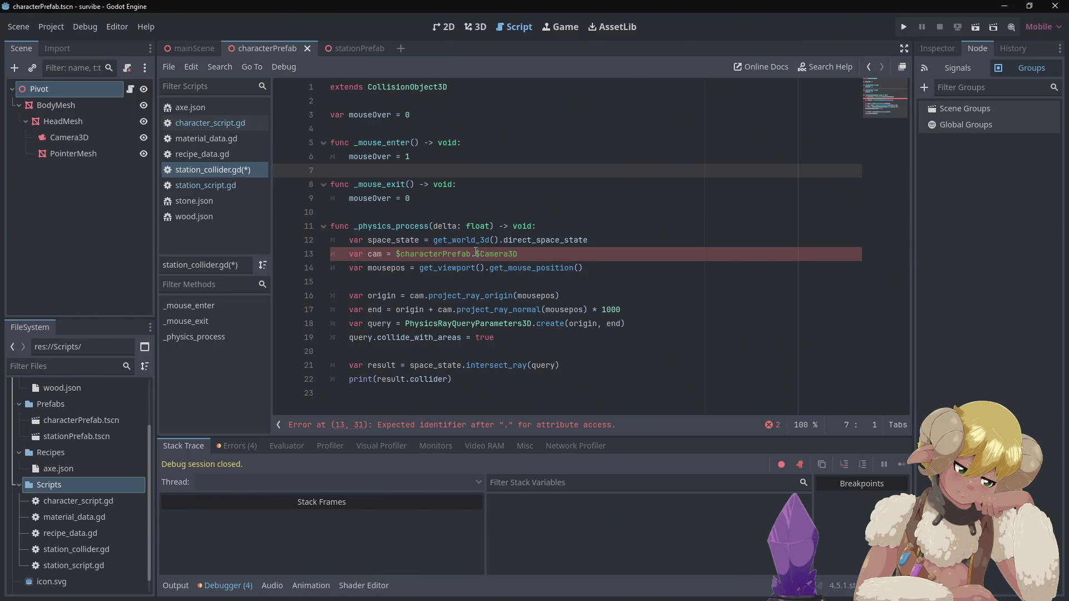
left_click(473, 254)
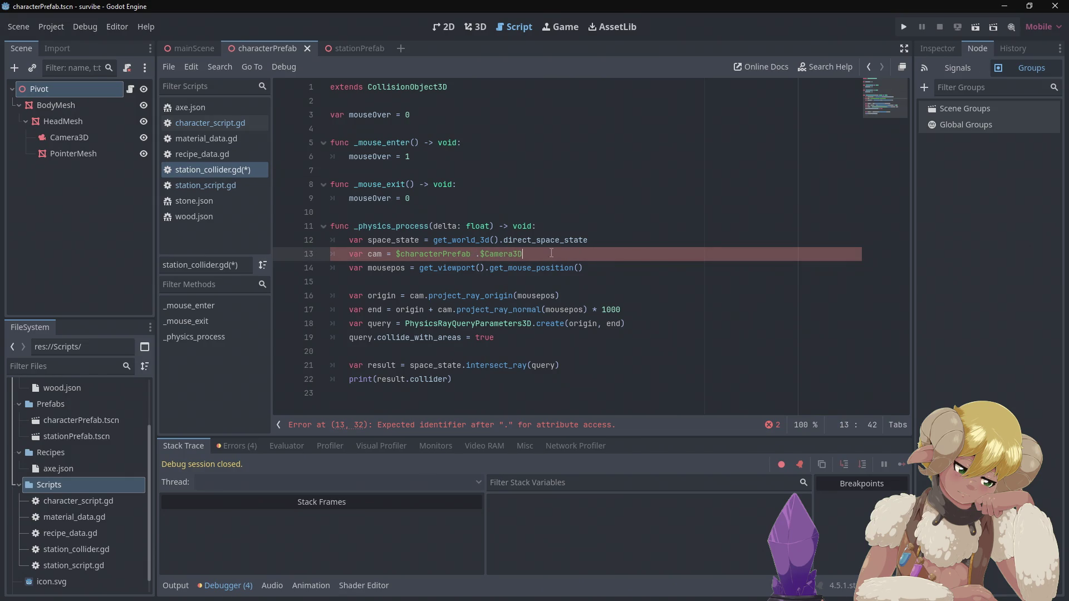
left_click_drag(551, 253, 481, 254)
key("BackSpace")
key("BackSpace")
key("BackSpace")
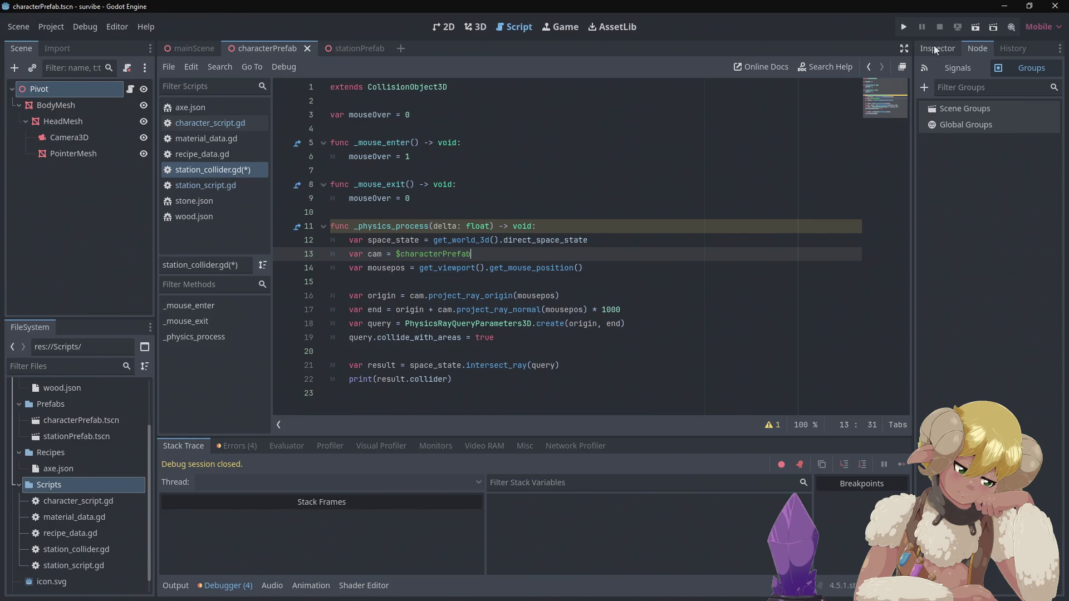
Run the game to see cam's null-instance error, stop it, and undo line 13 to $Camera3D.
left_click(903, 28)
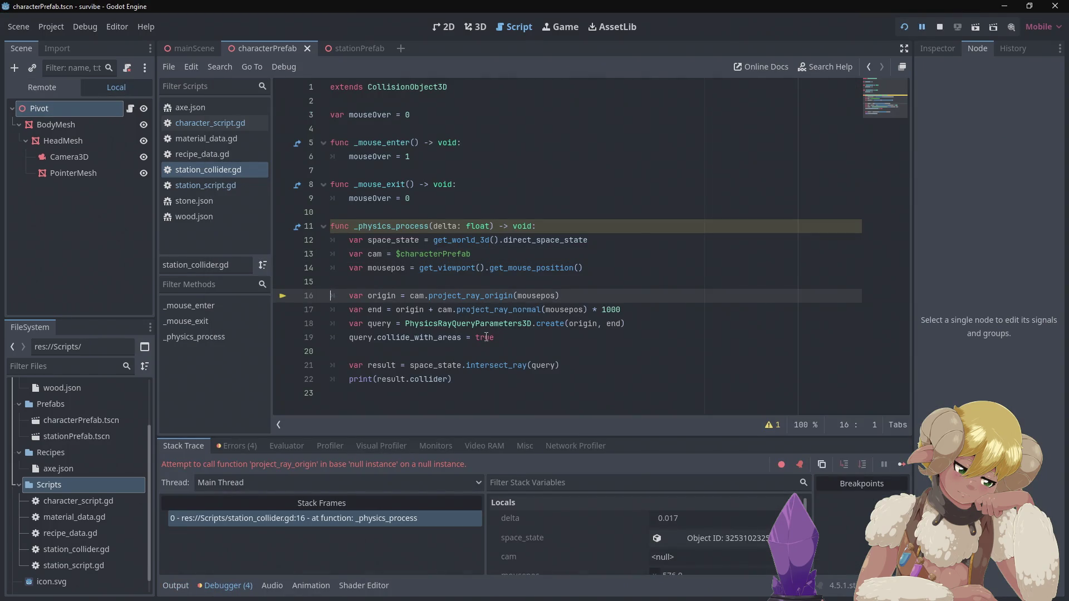
left_click(940, 28)
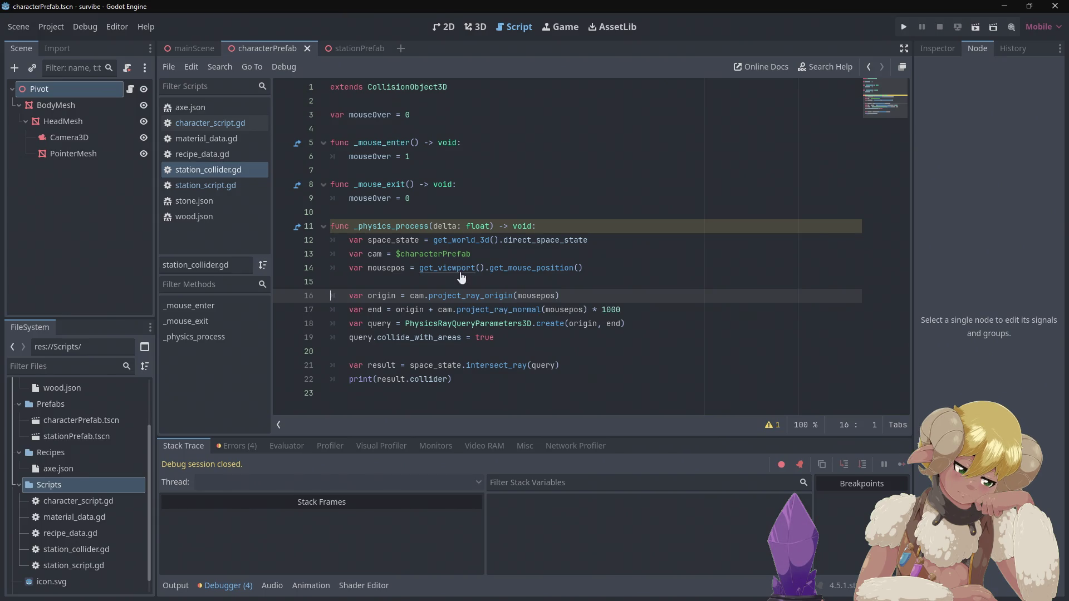
key("ctrl+z")
key("ctrl+z")
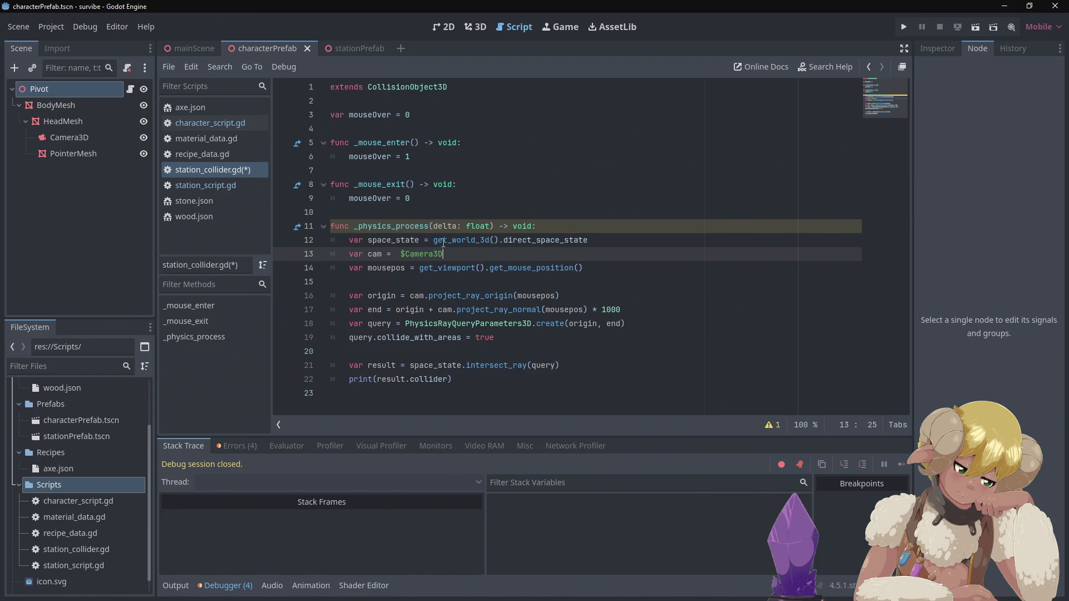
mouse_move(437, 247)
mouse_move(466, 221)
mouse_move(427, 220)
mouse_move(464, 379)
left_mouse_down()
mouse_move(423, 366)
mouse_move(368, 267)
mouse_move(324, 224)
left_mouse_up()
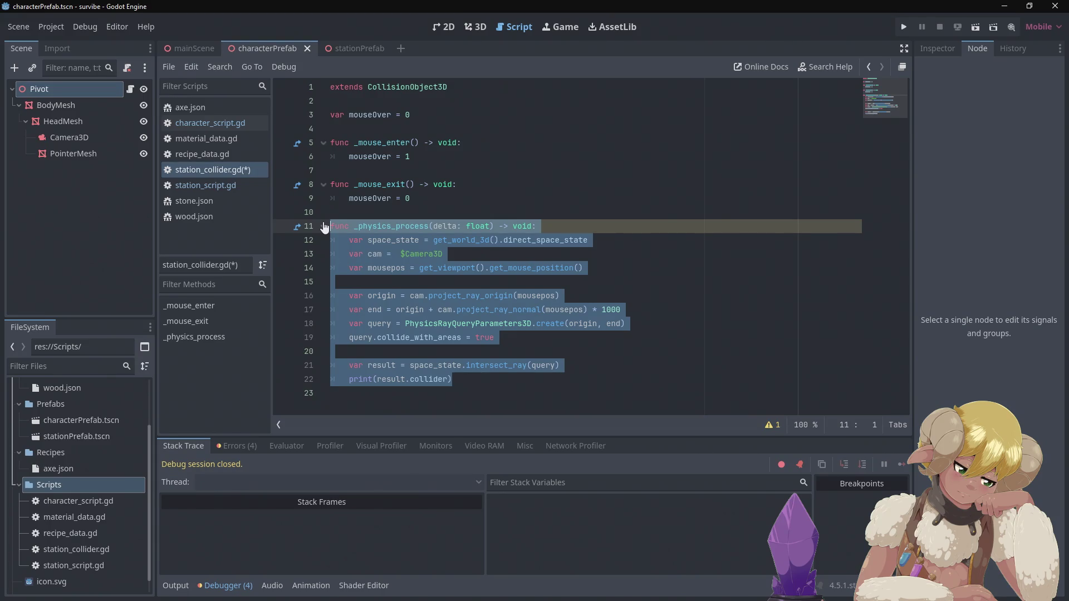
Delete the entire _physics_process function (lines 11–22) and its leftover blank lines.
key("ctrl+z")
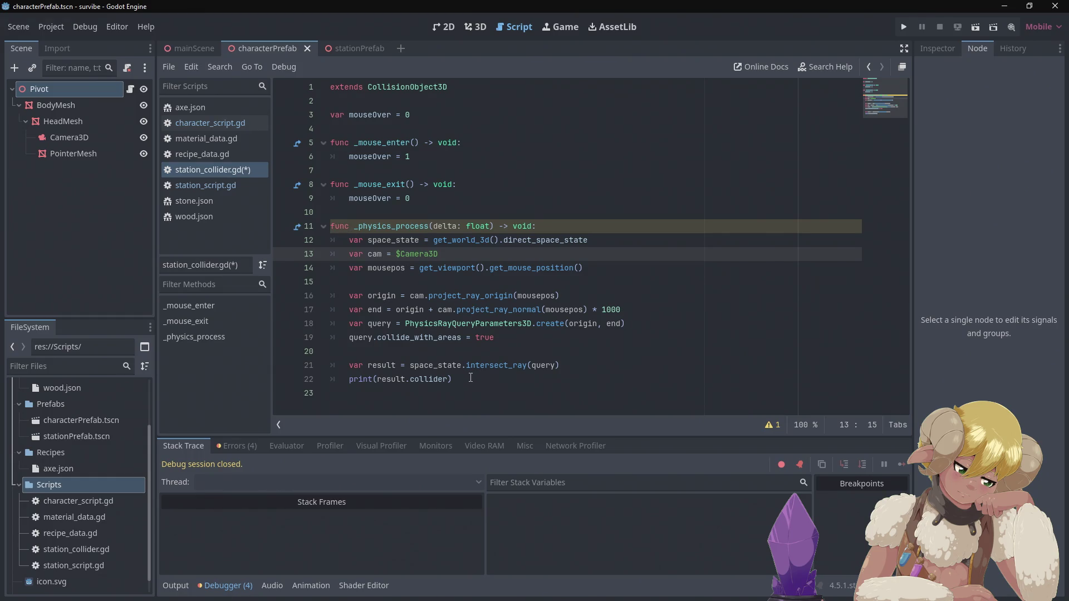
mouse_move(471, 378)
left_mouse_down()
mouse_move(314, 262)
mouse_move(306, 230)
left_mouse_up()
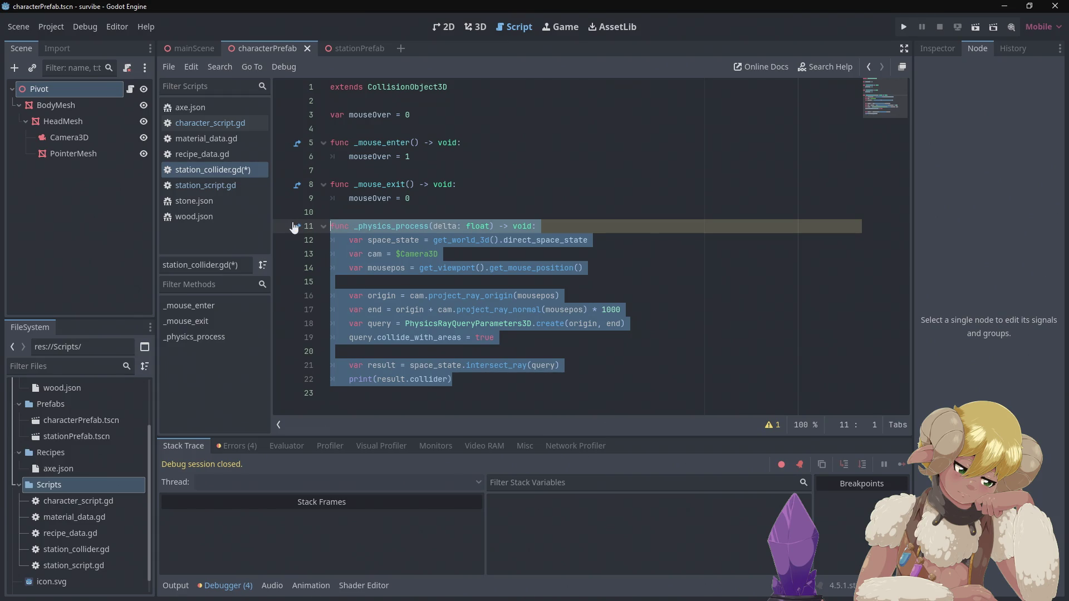
key("ctrl+z")
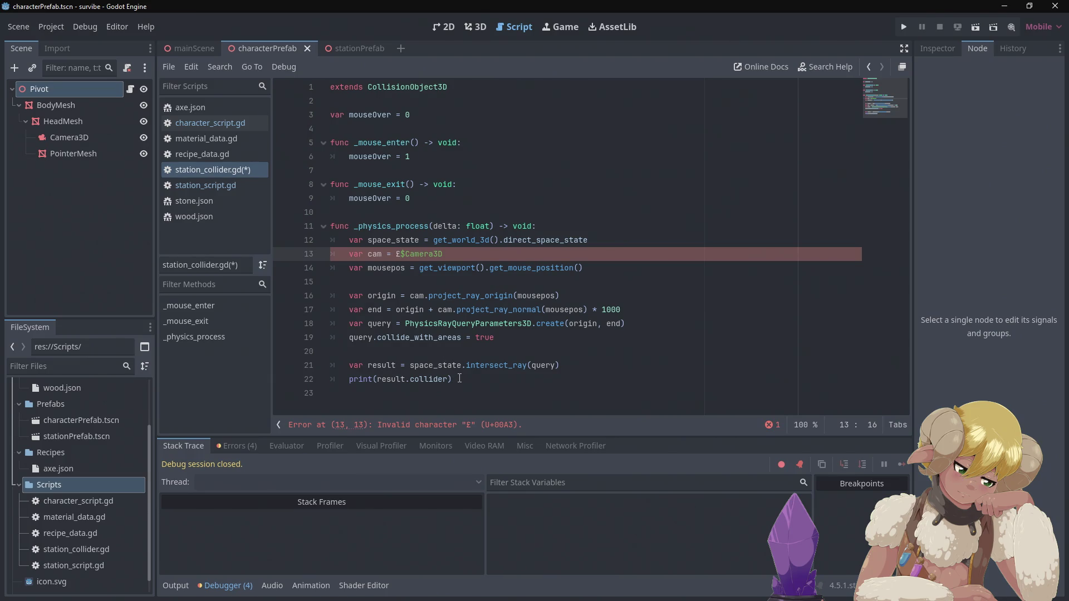
key("BackSpace")
mouse_move(459, 379)
left_mouse_down()
mouse_move(333, 365)
mouse_move(314, 231)
left_mouse_up()
key("ctrl+c")
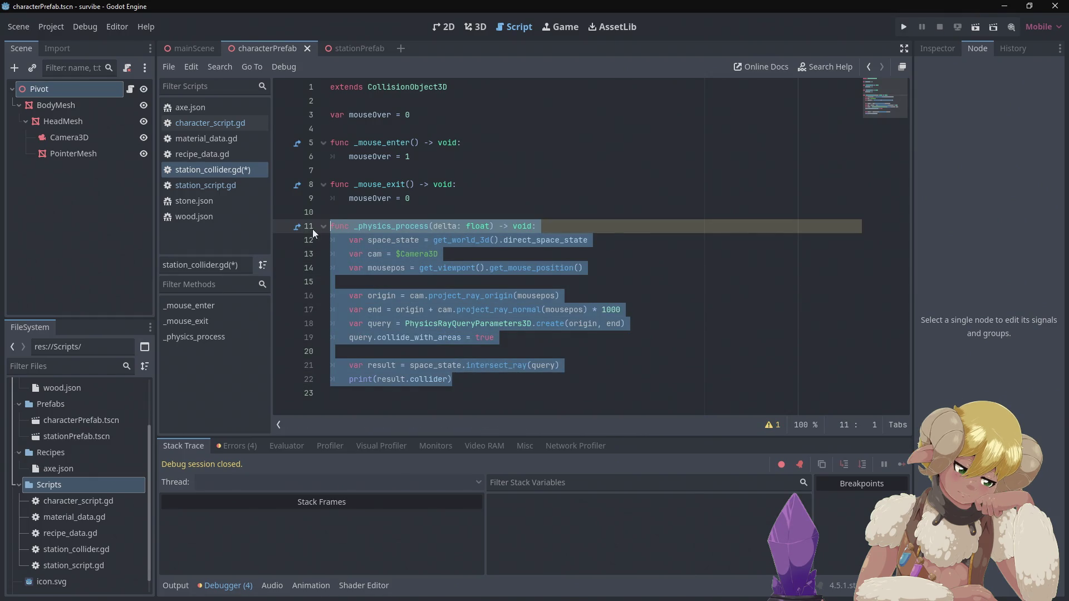
key("BackSpace")
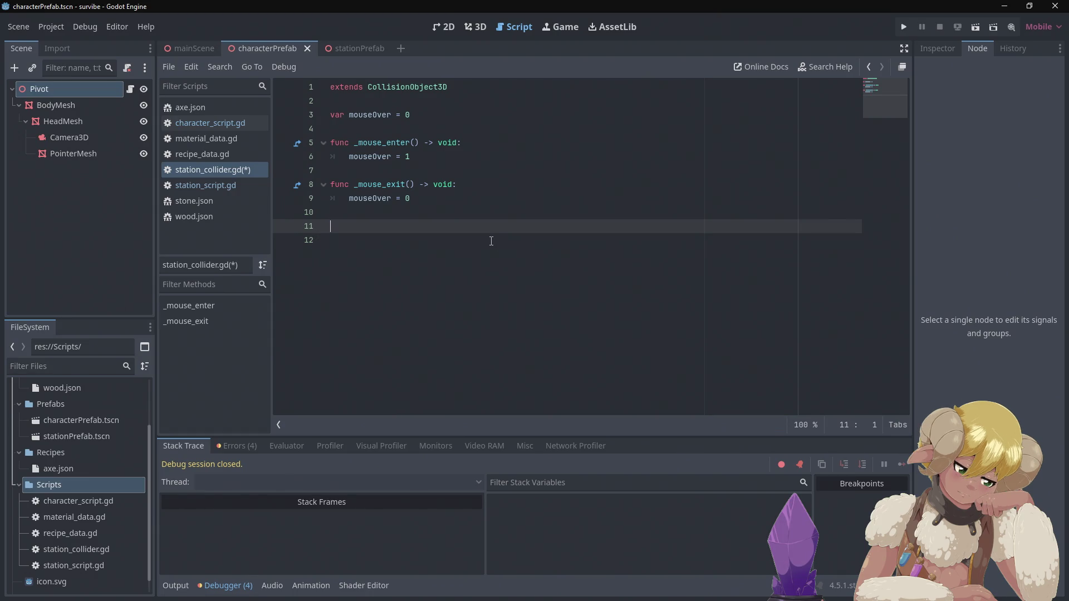
key("BackSpace")
key("BackSpace")
key("Delete")
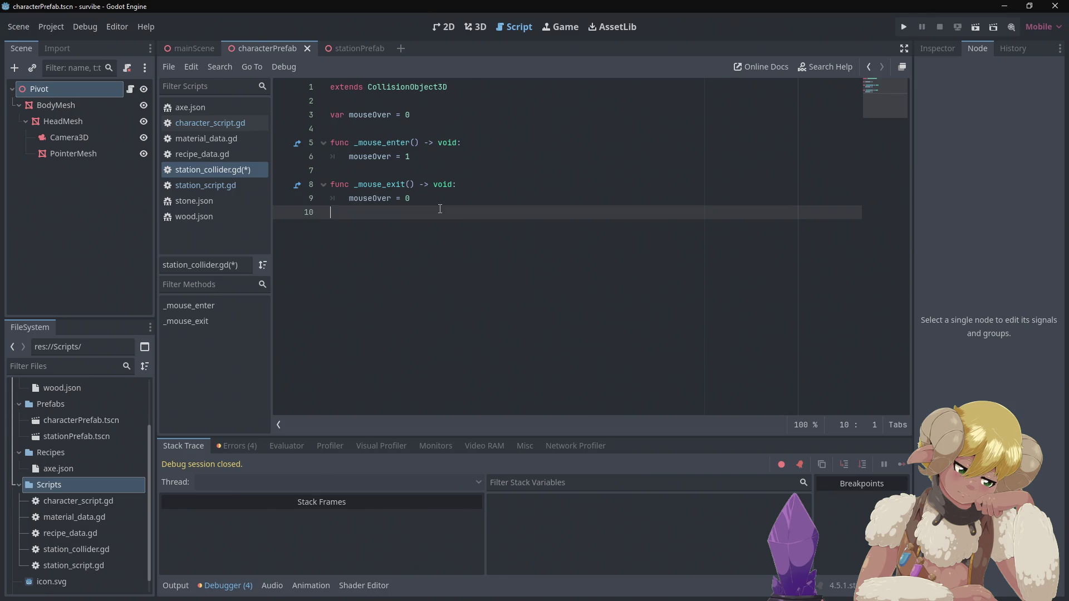
left_click(350, 51)
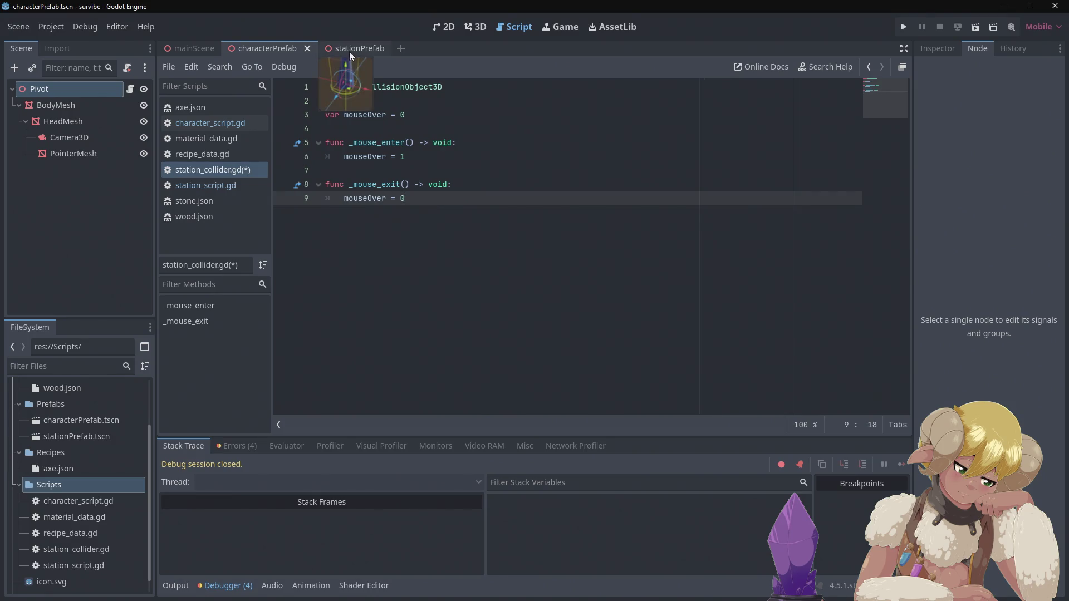
Paste the raycast _physics_process block at the end of character_script.gd and run the game.
left_click(258, 46)
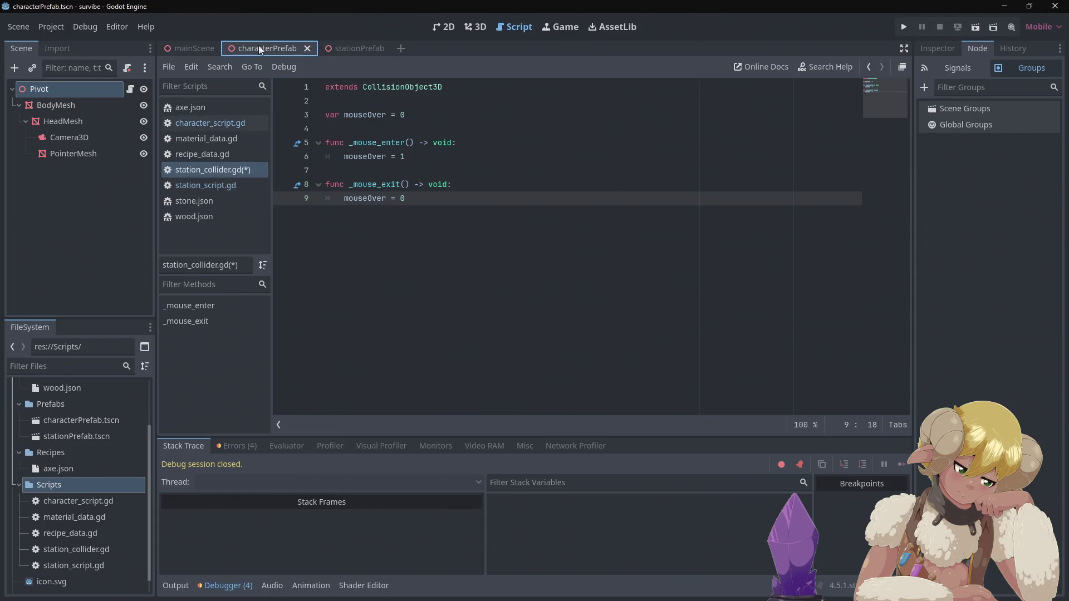
left_click(195, 122)
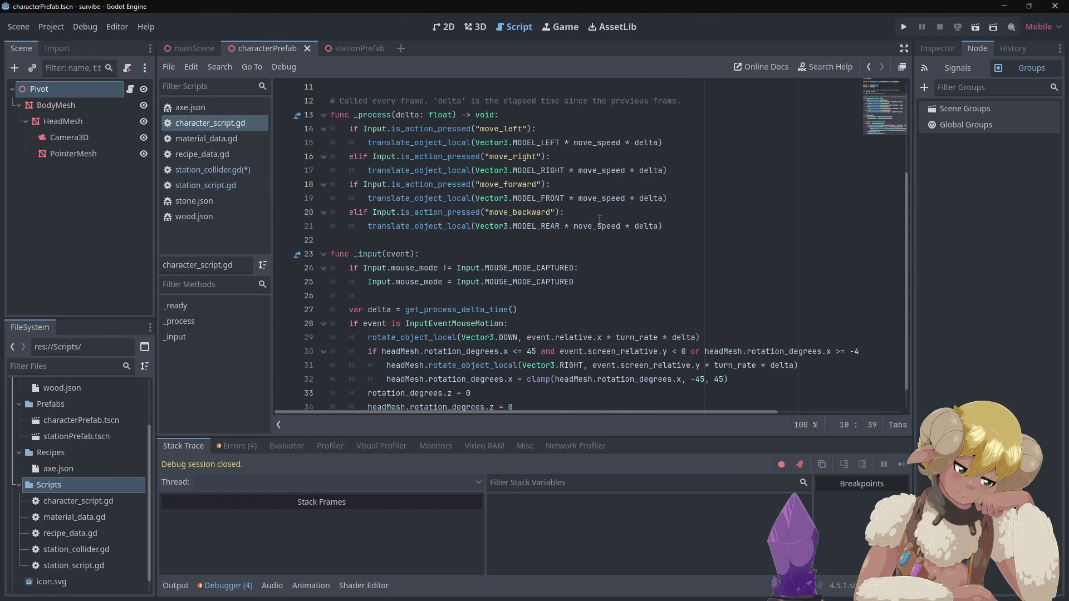
scroll(573, 298, "down", 1)
scroll(573, 298, "up", 5)
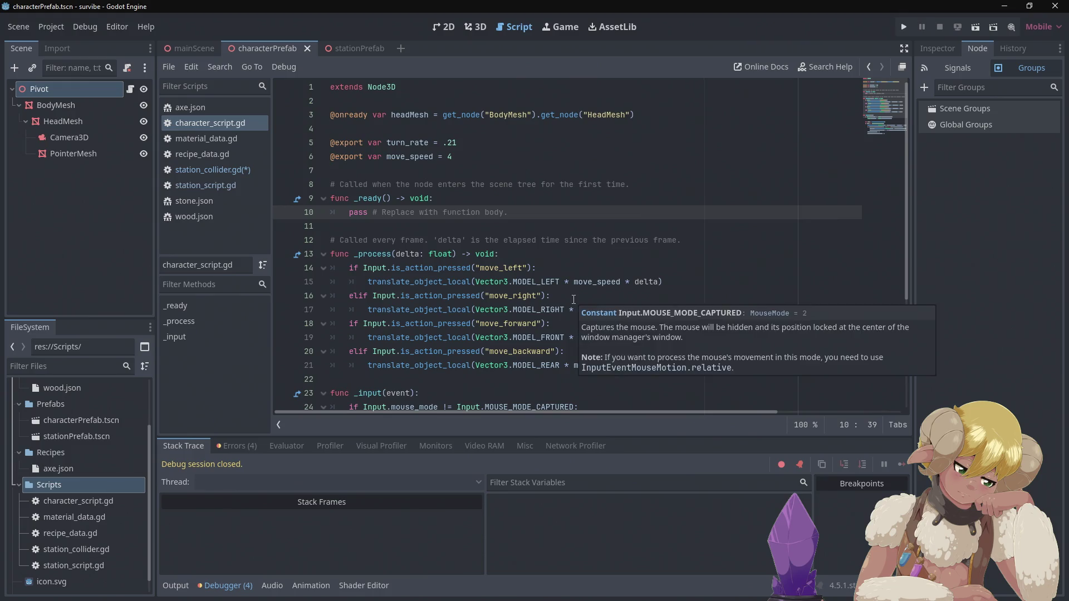
scroll(586, 297, "down", 4)
left_click(555, 392)
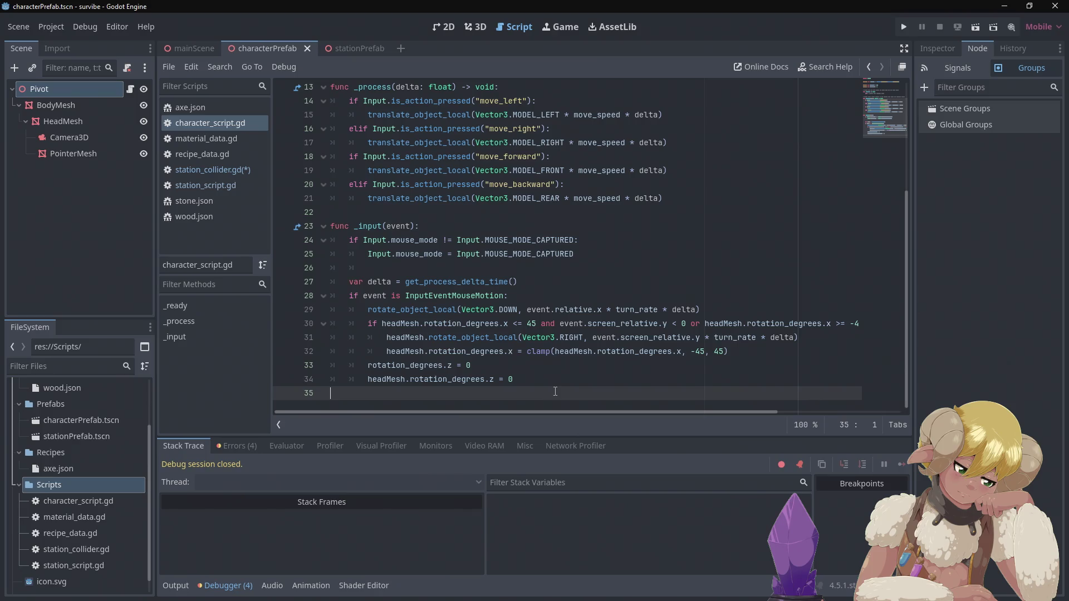
key("Return")
key("ctrl+v")
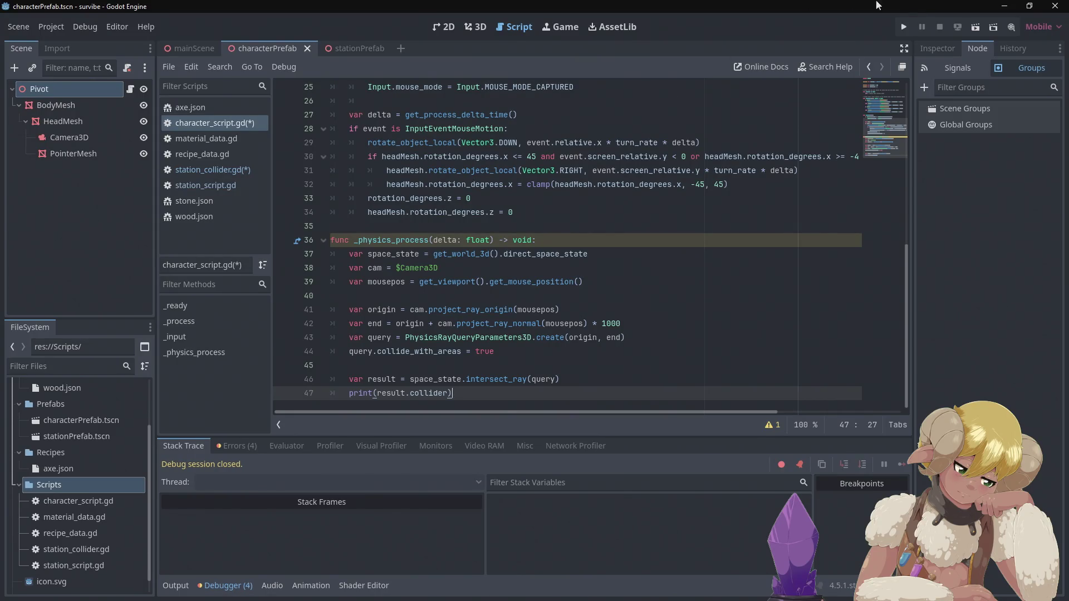
left_click(908, 25)
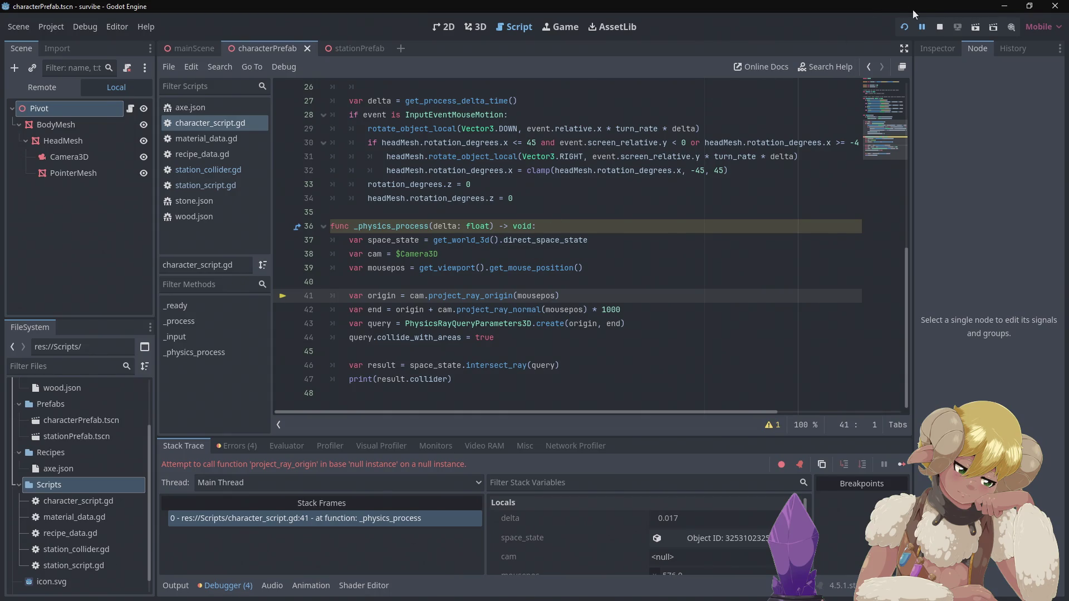
Stop the game and insert BodyMesh after the $ in the camera path.
left_click(940, 28)
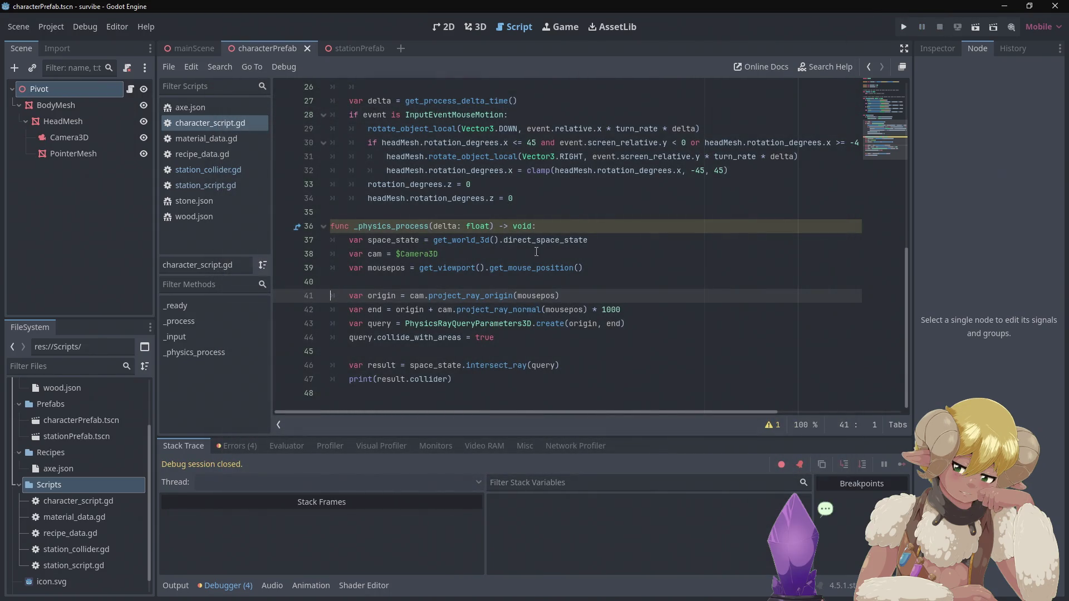
mouse_move(402, 252)
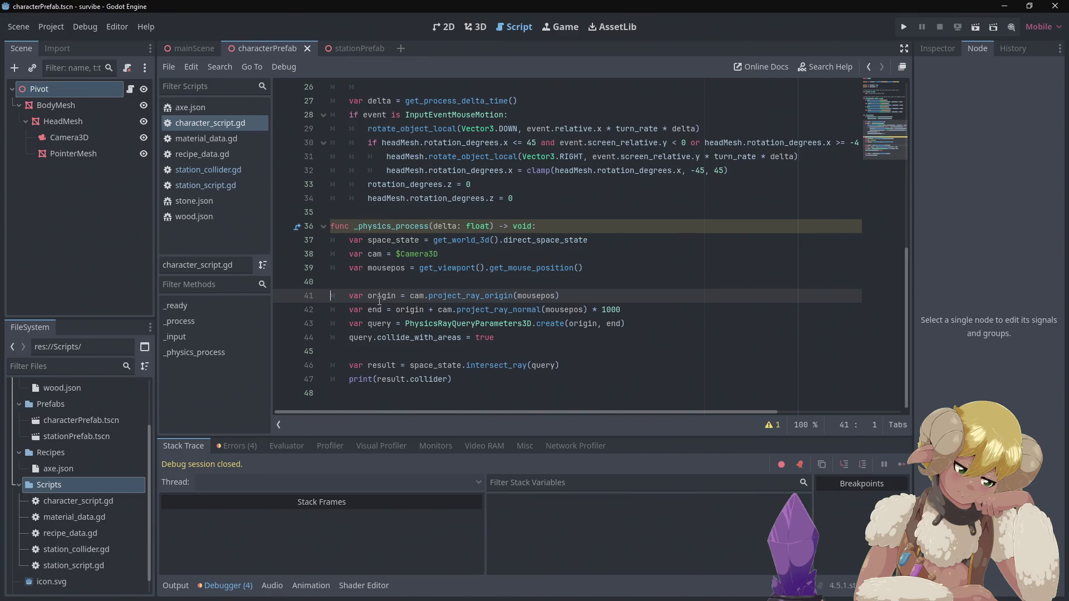
mouse_move(411, 296)
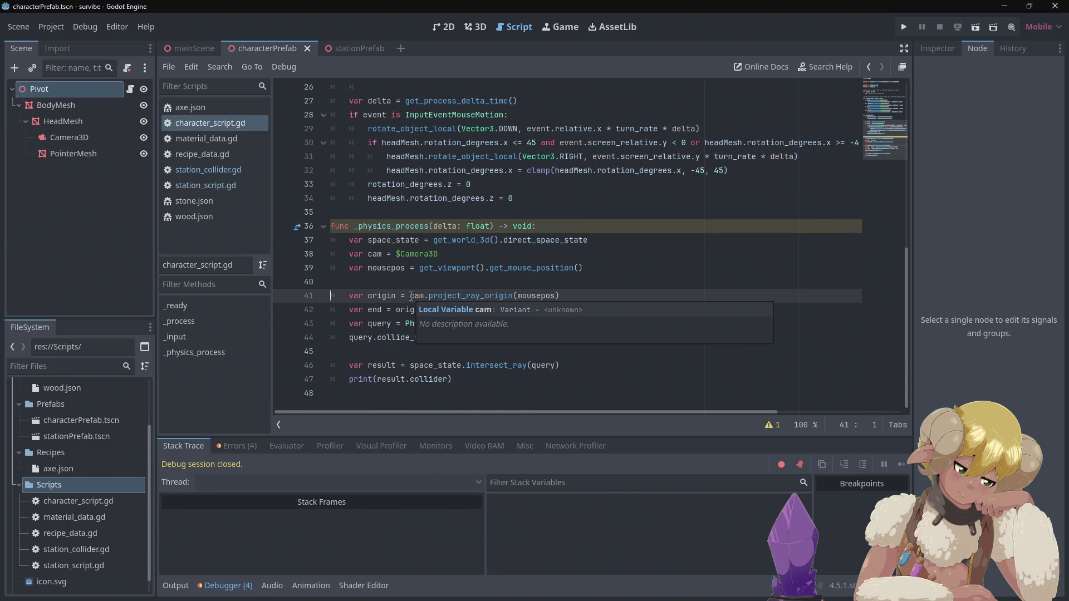
mouse_move(534, 294)
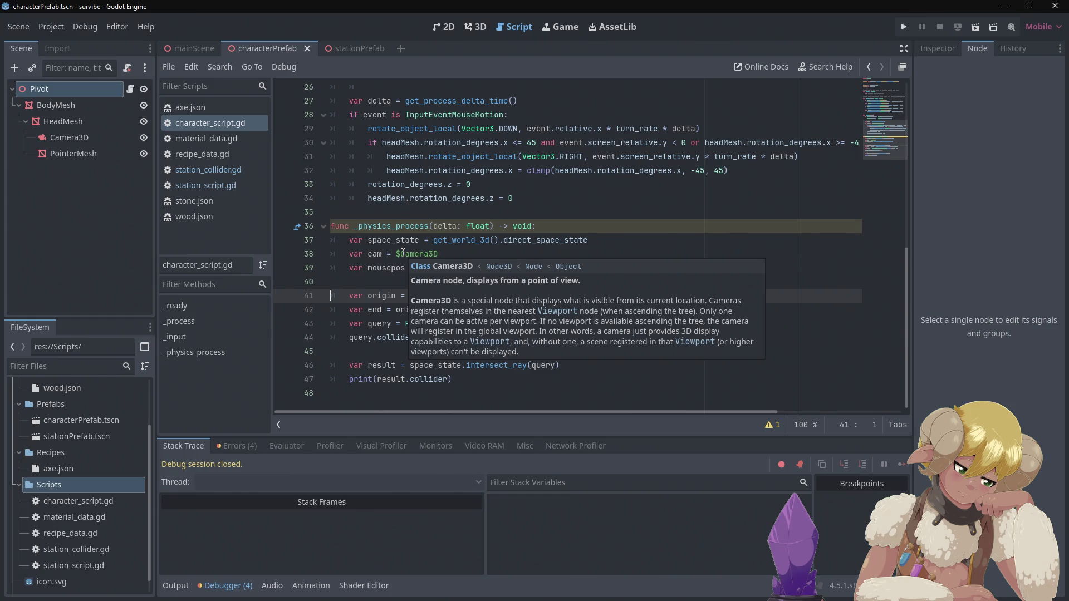
left_click(403, 254)
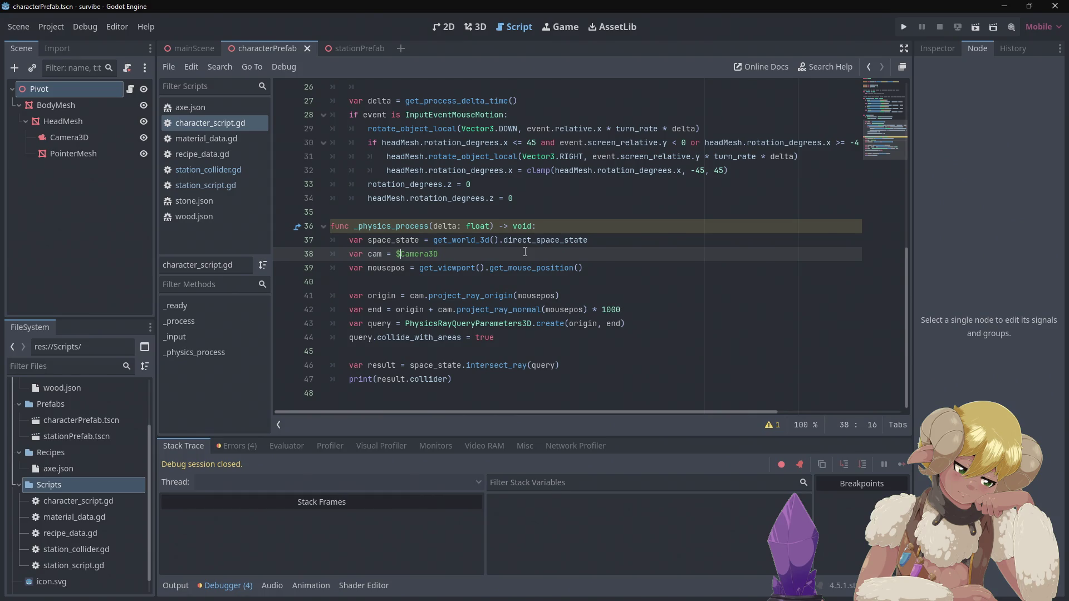
type("BodyMesh")
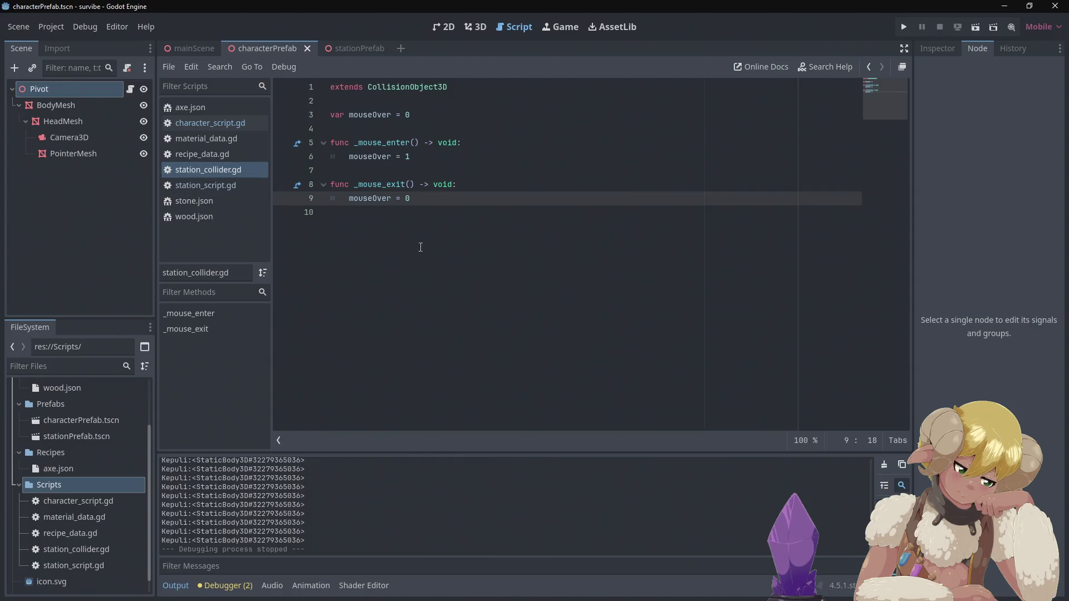
Paste the raycast function into station_collider.gd, run the game, and stop it after the error.
type("func _physics_process(delta: float) -> void: \tvar space_state = get_world_3d().direct_space_state \tvar cam = $BodyMesh/HeadMesh/Camera3D \tvar mousepos = get_viewport().get_mouse_position()  \tvar origin = cam.project_ray_origin(mousepos) \tvar end = origin + cam.project_ray_normal(mousepos) * 1000 \tvar query = PhysicsRayQueryParameters3D.create(origin, end) \tquery.collide_with_areas = true  \tvar result = space_state.intersect_ray(query) \tif result: \t\tprint(result.collider)")
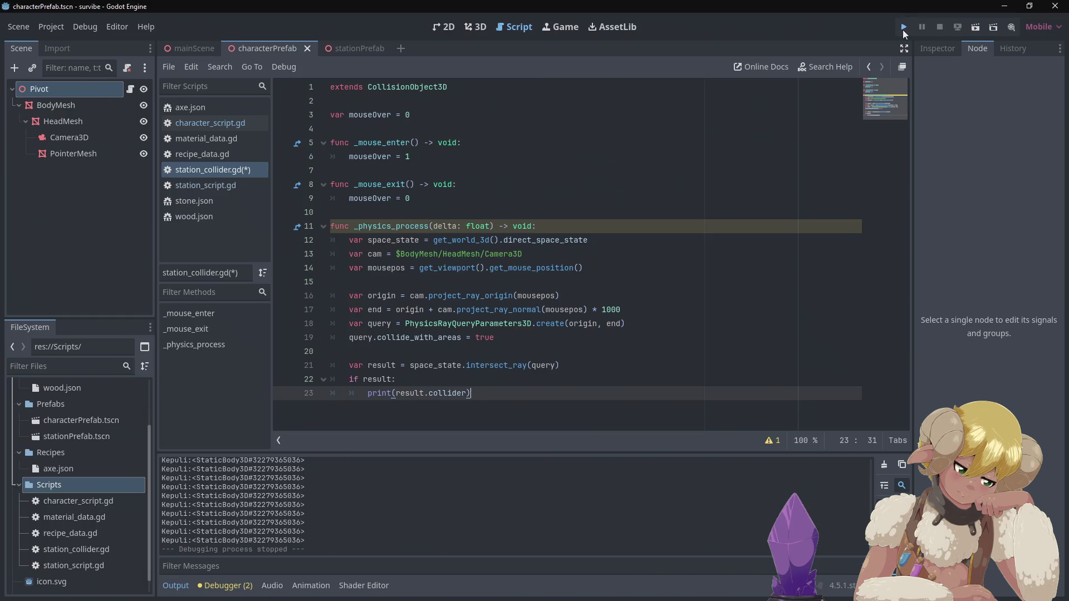
left_click(903, 27)
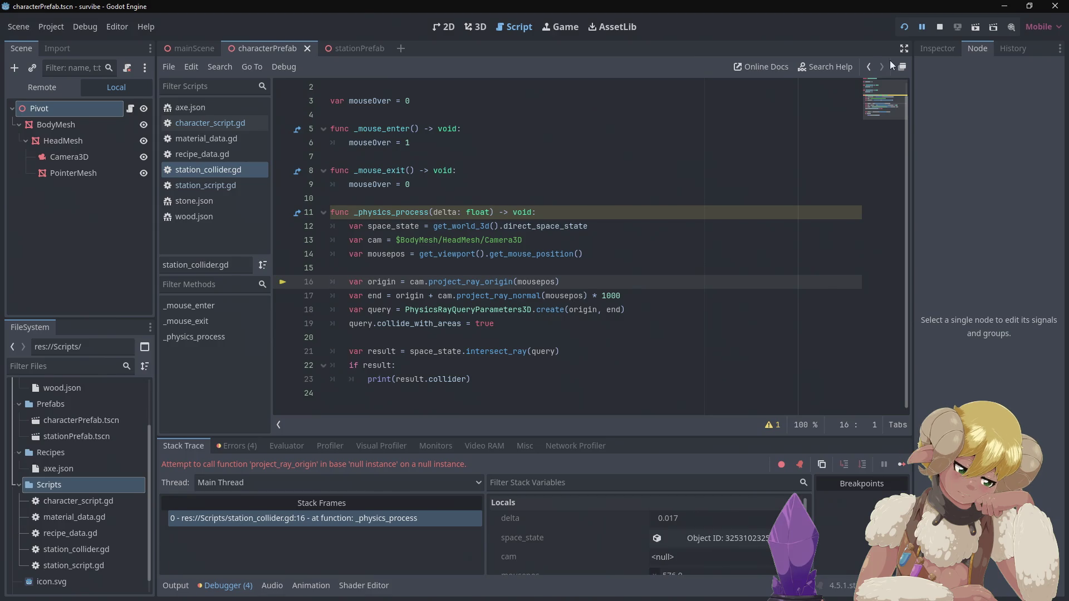
left_click(939, 27)
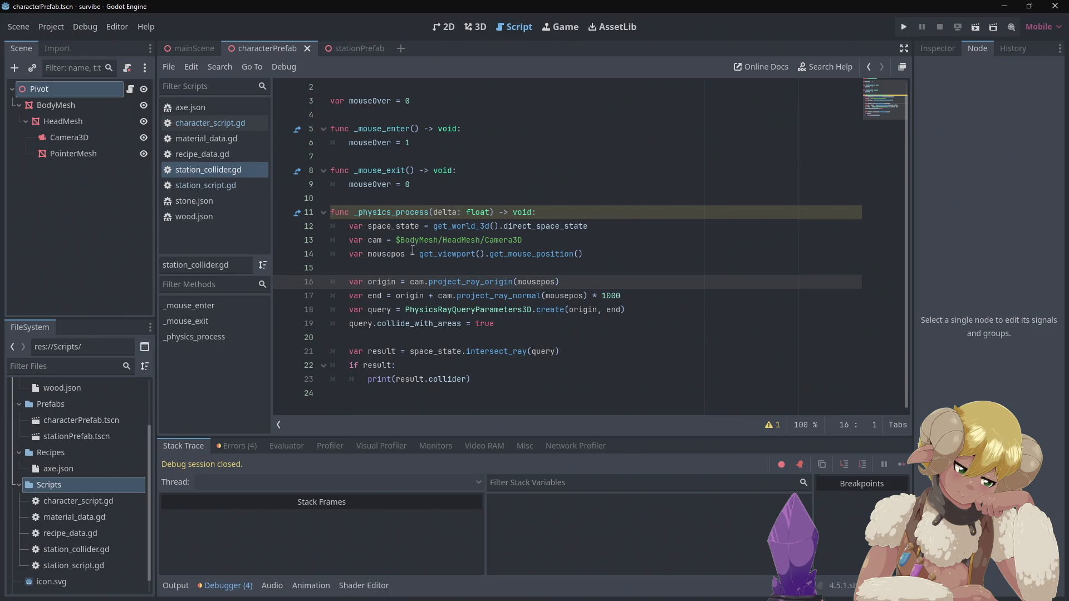
scroll(453, 285, "up", 1)
mouse_move(420, 331)
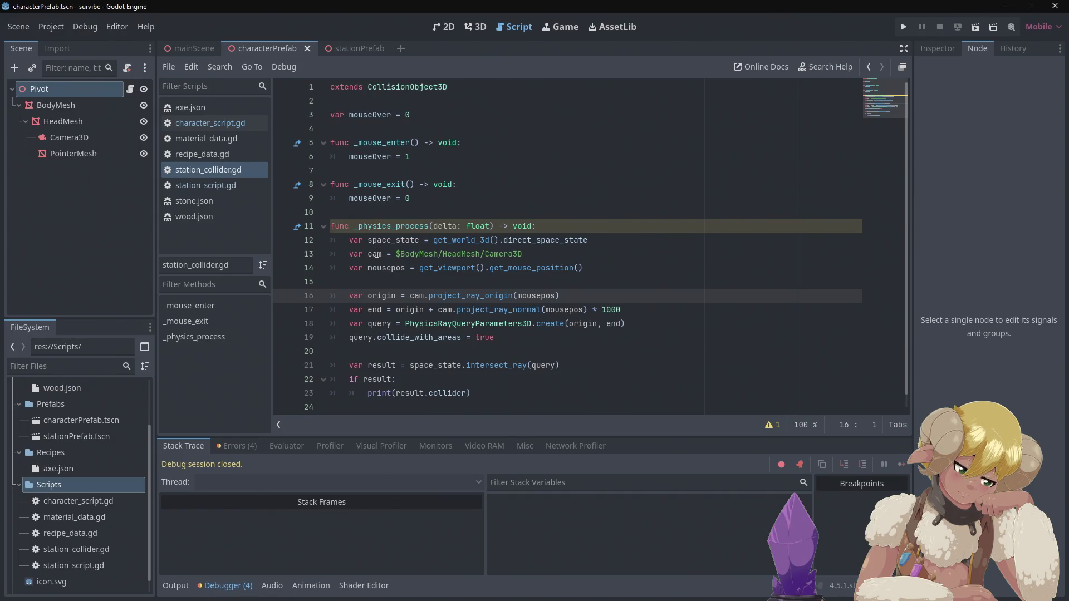
View character_script.gd from line 1, then switch to station_script.gd.
left_click(217, 127)
scroll(583, 232, "up", 4)
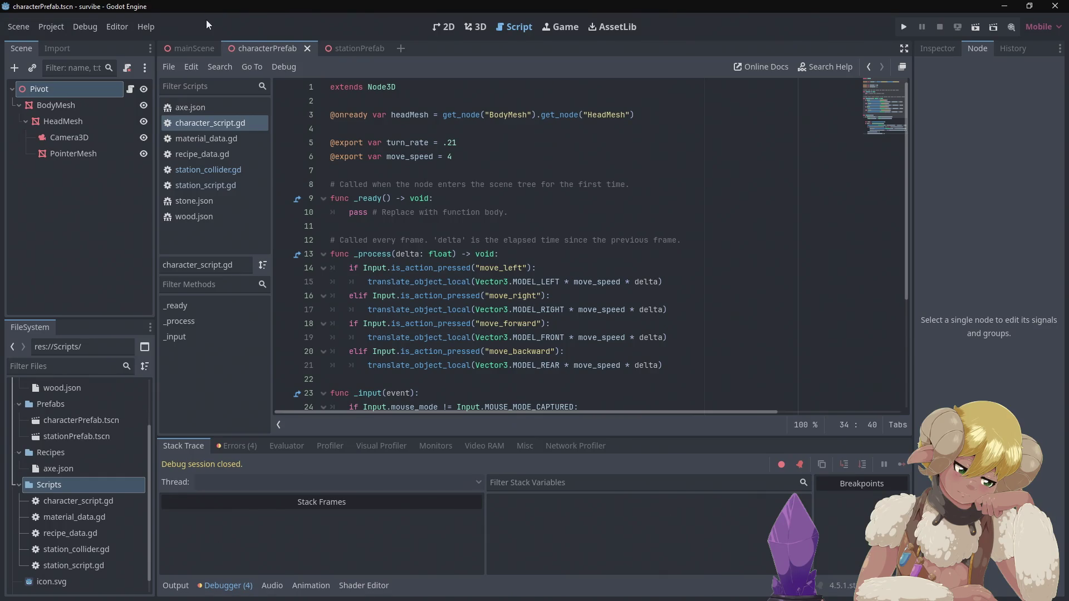
left_click(217, 185)
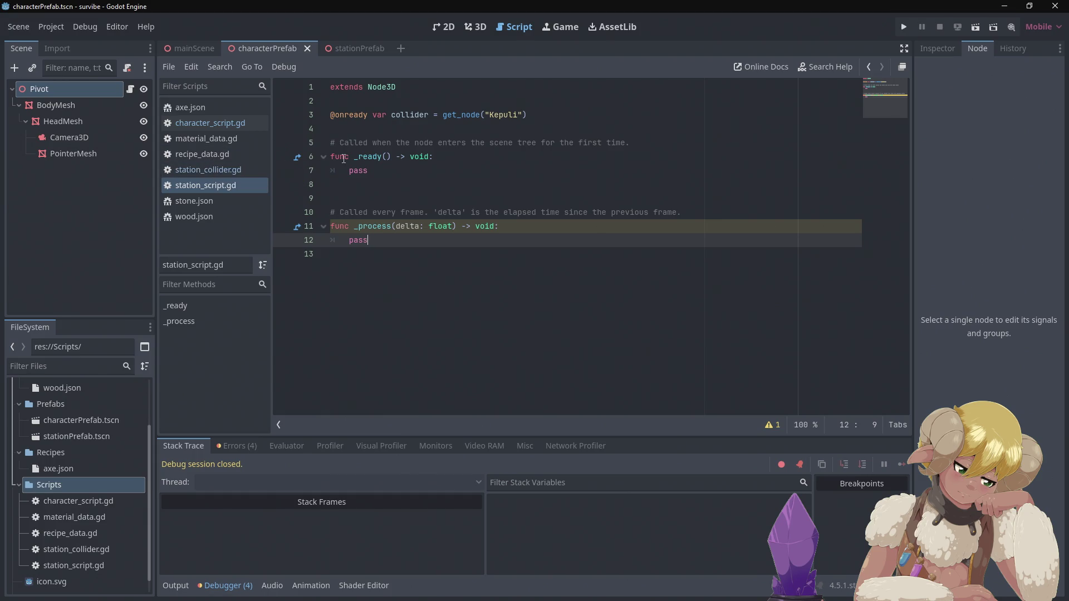
Trim the blank line below _ready in station_script.gd and reopen station_collider.gd.
left_click(345, 183)
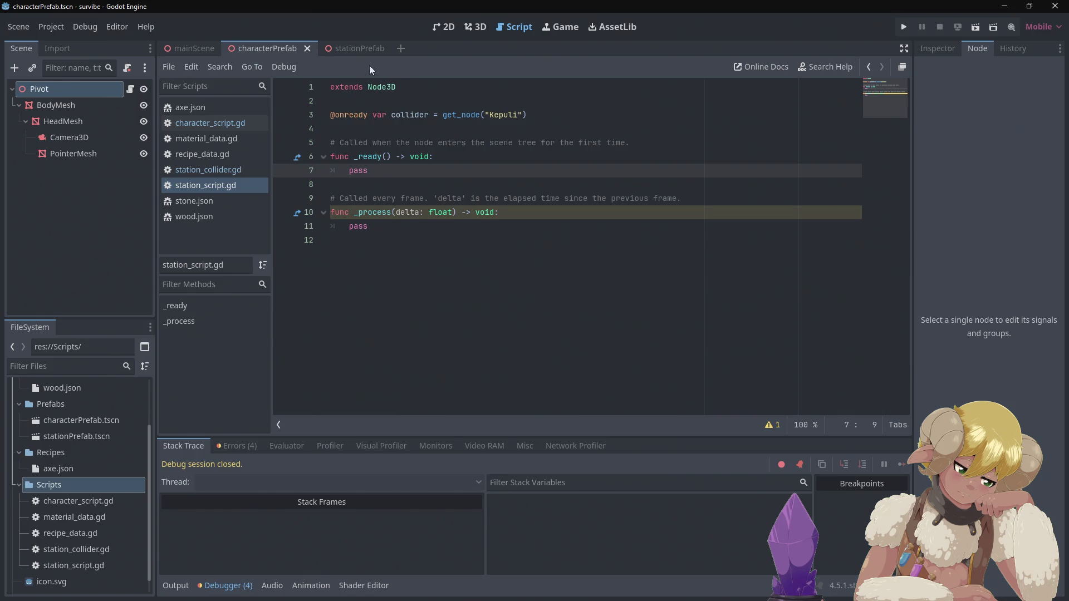
left_click(246, 45)
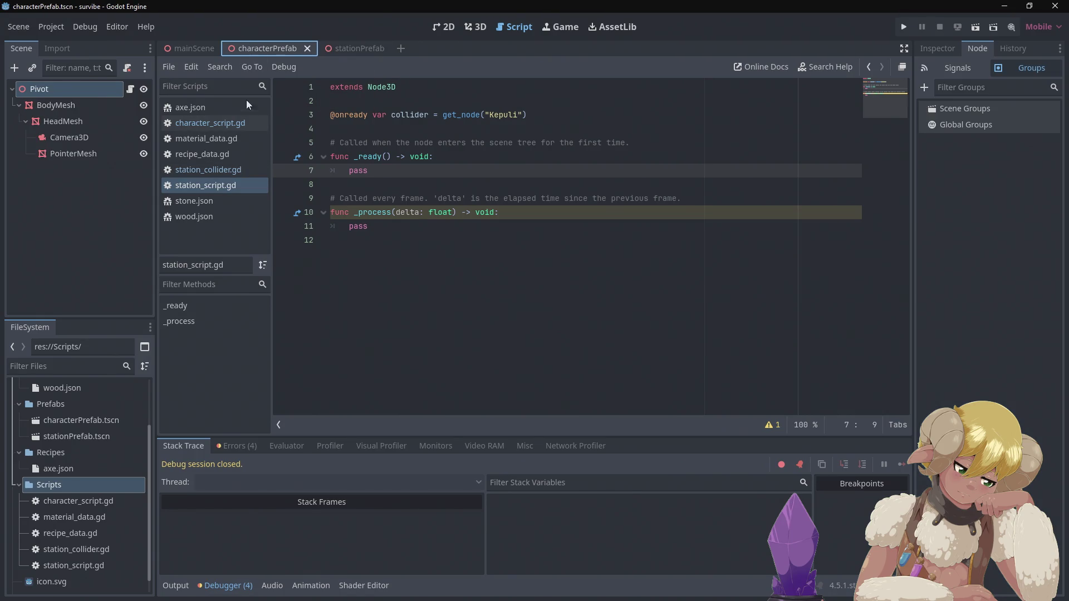
left_click(221, 169)
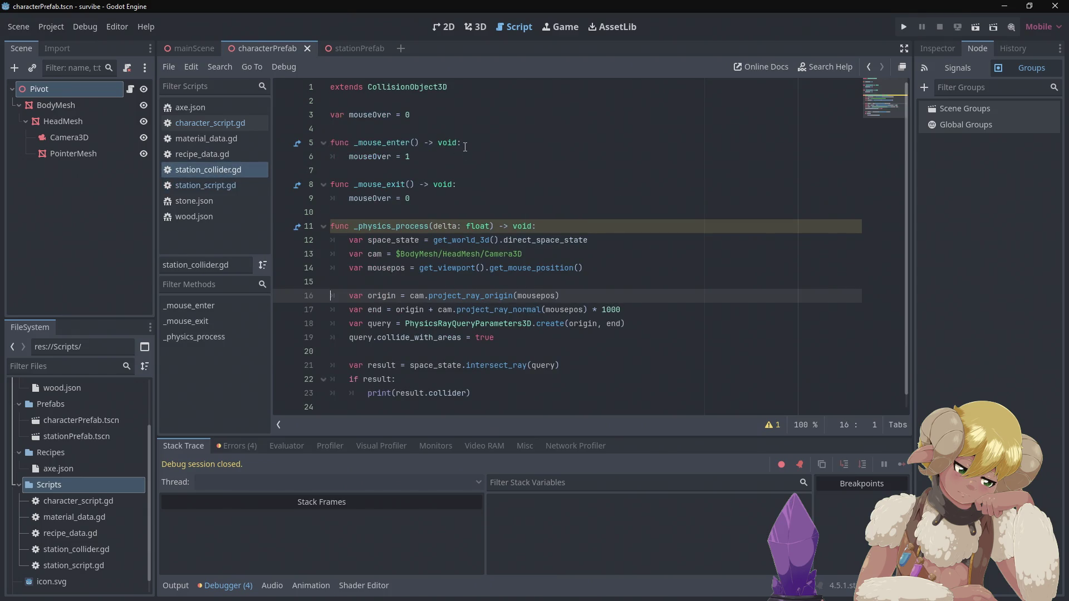
Type and erase get_node attempts below the mouseOver variable, then switch to the Ray-casting docs.
left_click(443, 116)
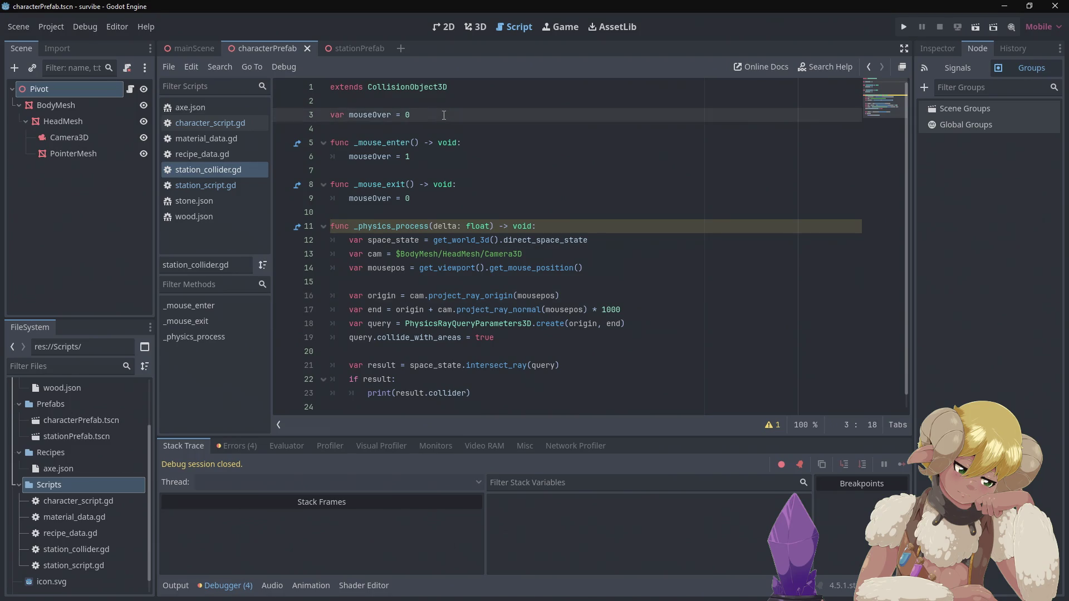
key("Return")
type("get_")
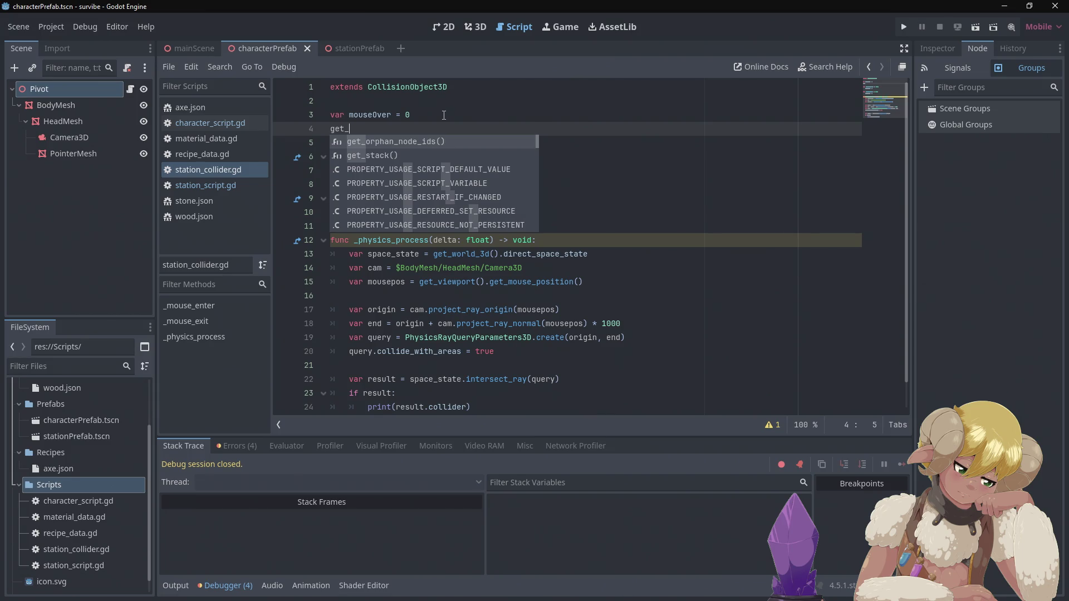
type("no")
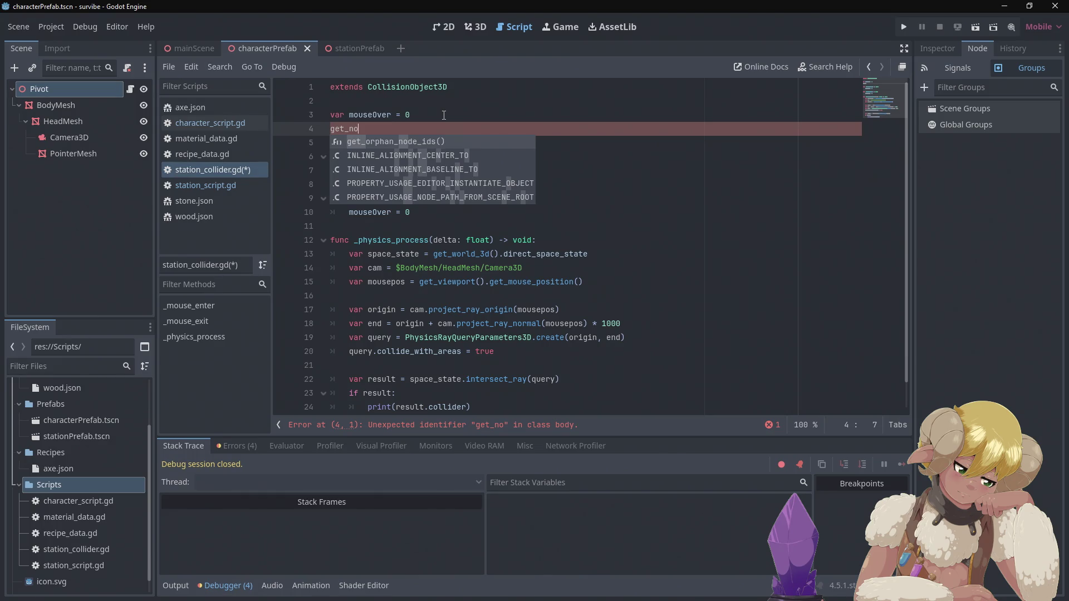
key("BackSpace")
key("BackSpace")
key("BackSpace")
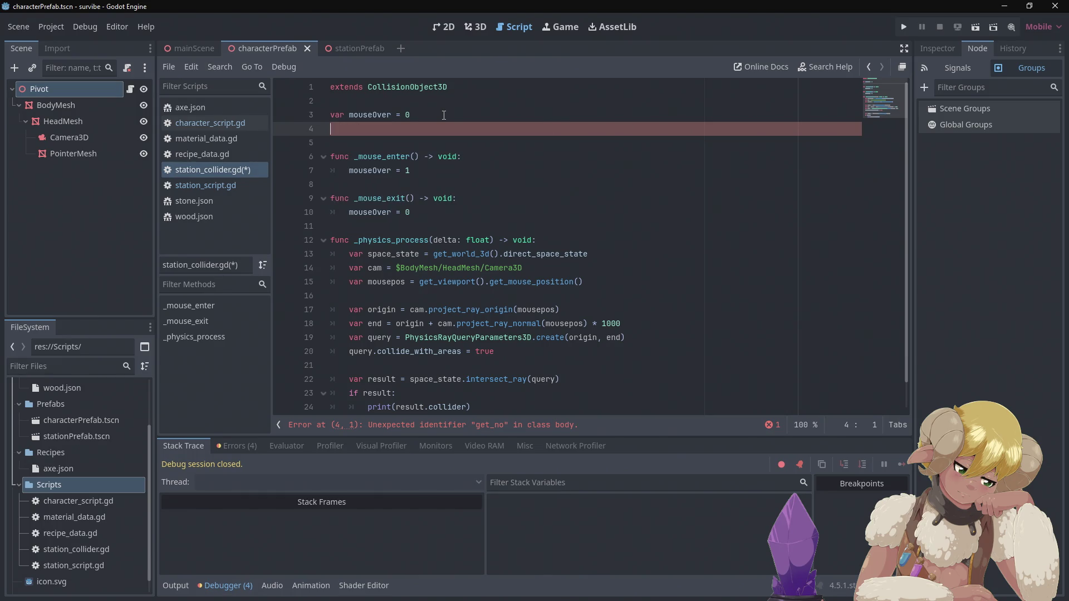
type("var ")
type("a = ")
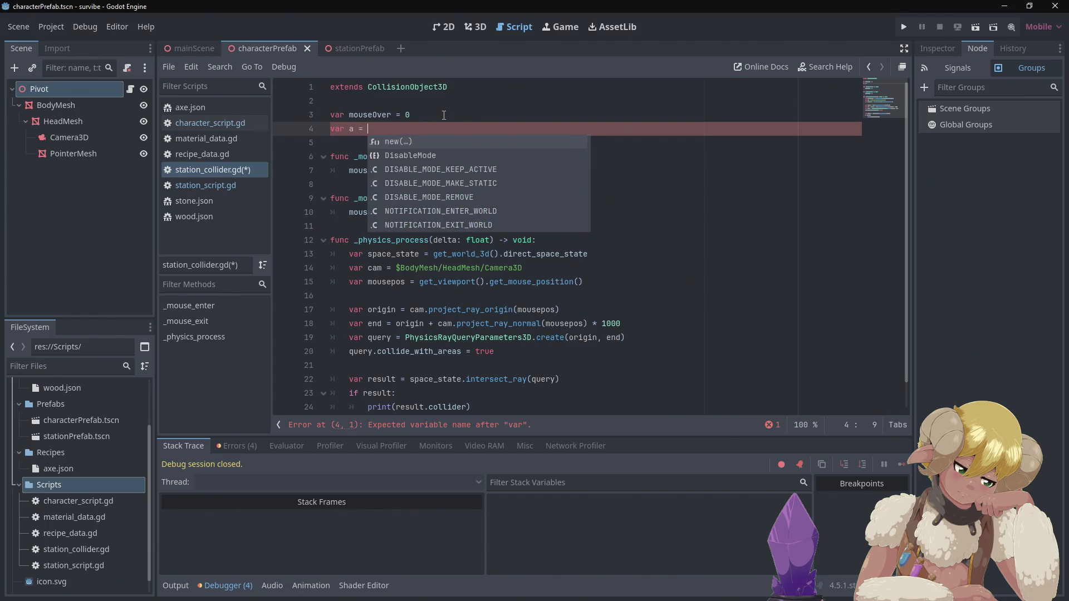
type("get")
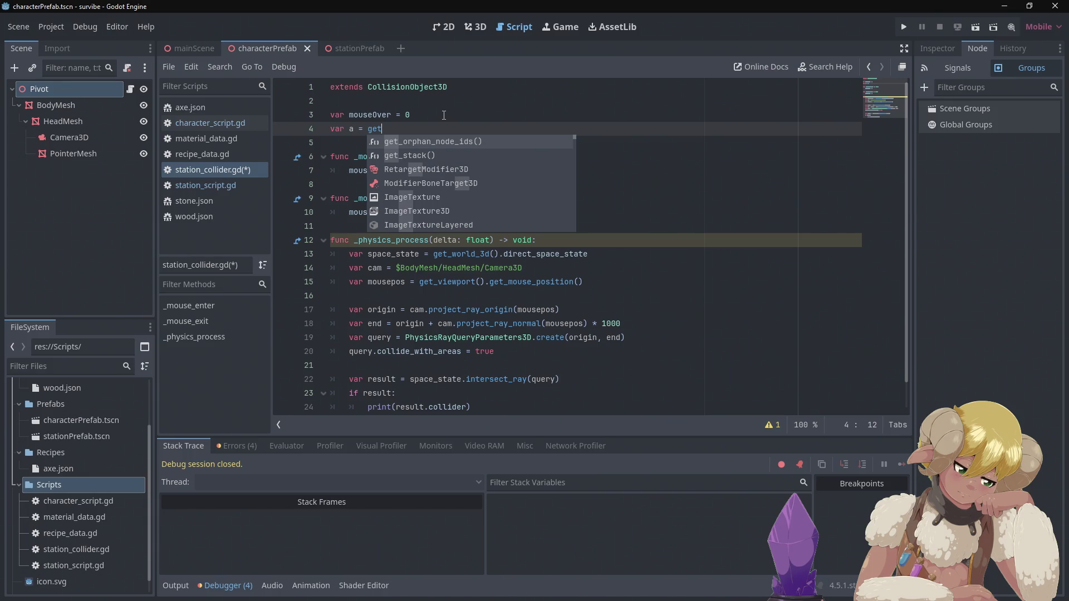
type("_no")
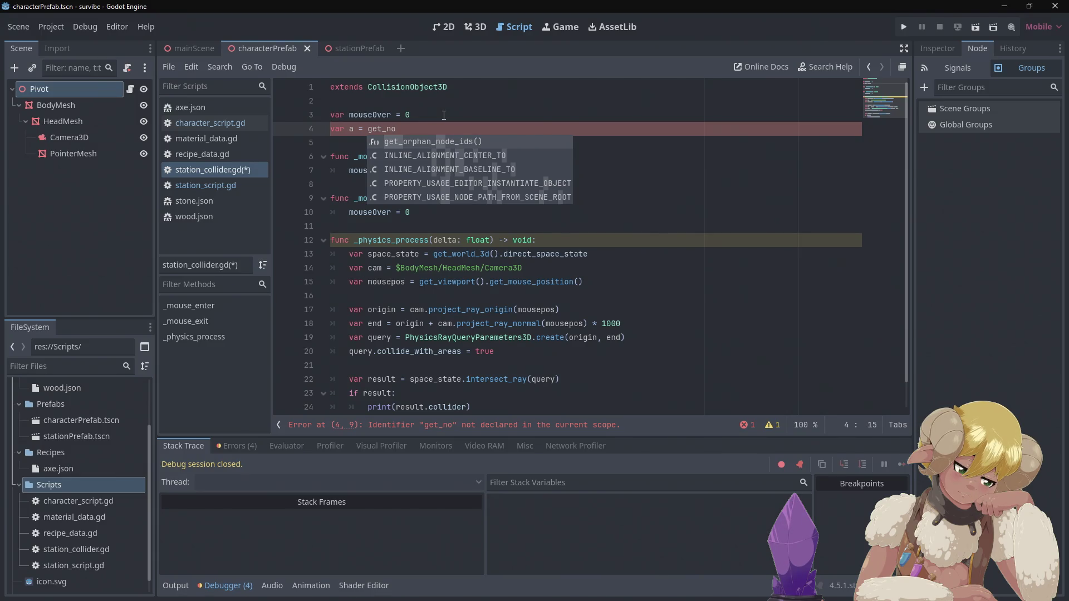
key("BackSpace")
key("BackSpace")
key("BackSpace")
type("ge")
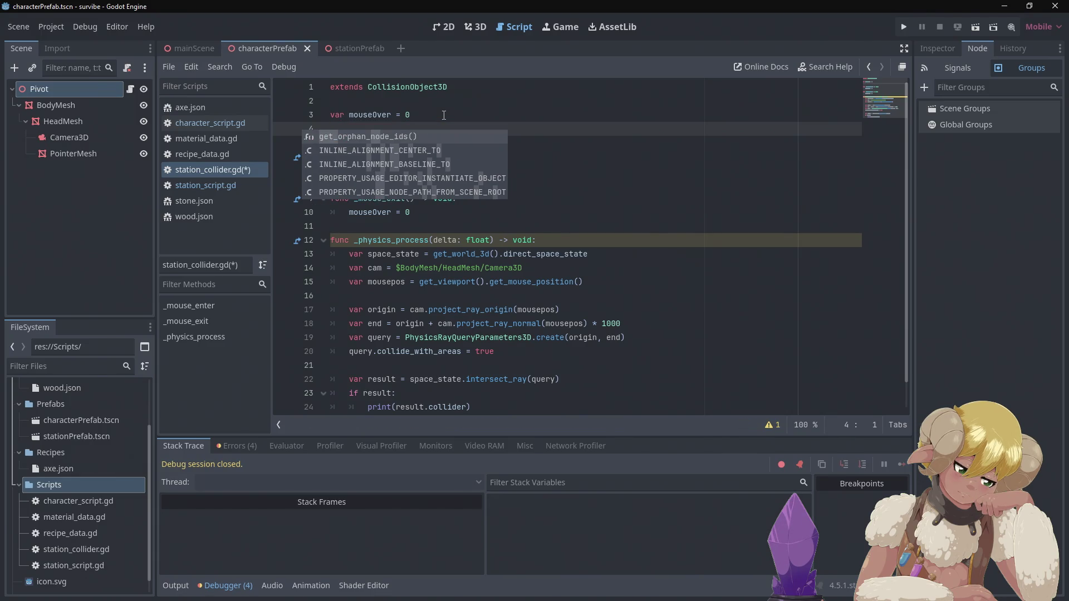
type("t_")
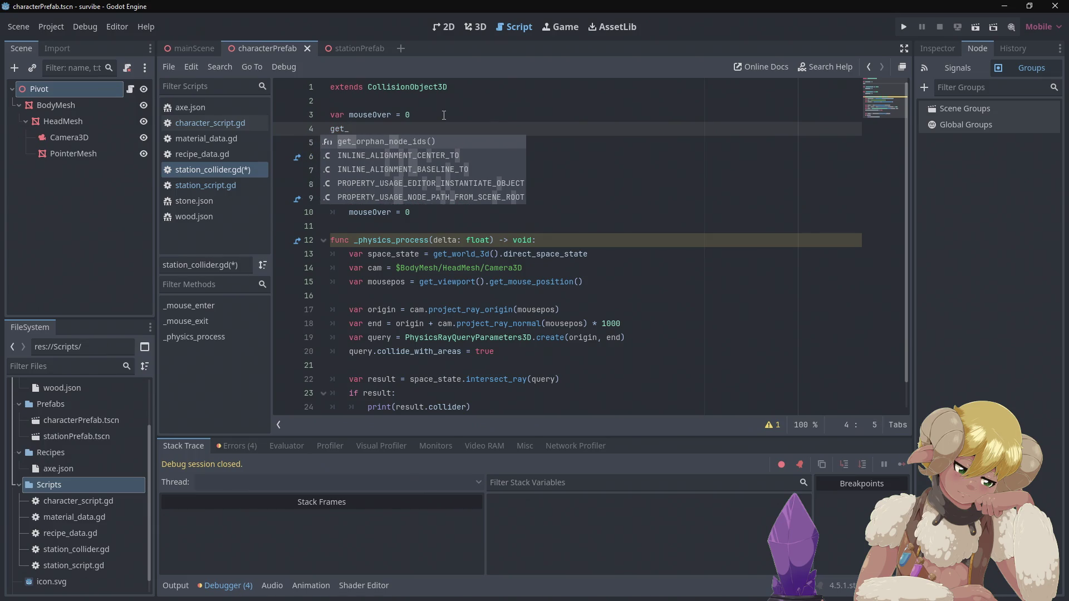
key("BackSpace")
key("BackSpace")
key("BackSpace")
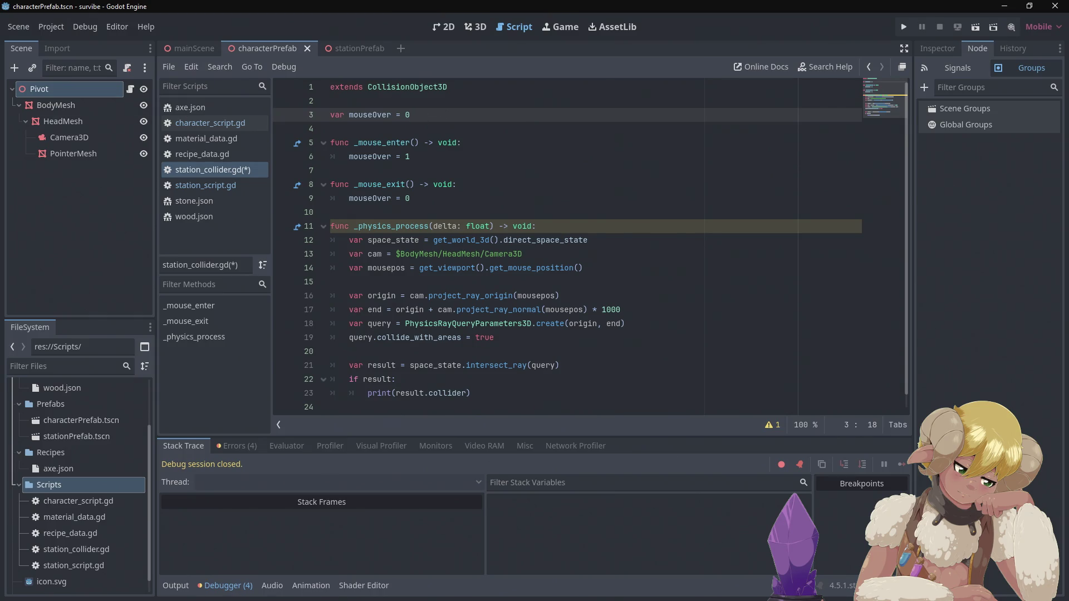
key("alt+Tab")
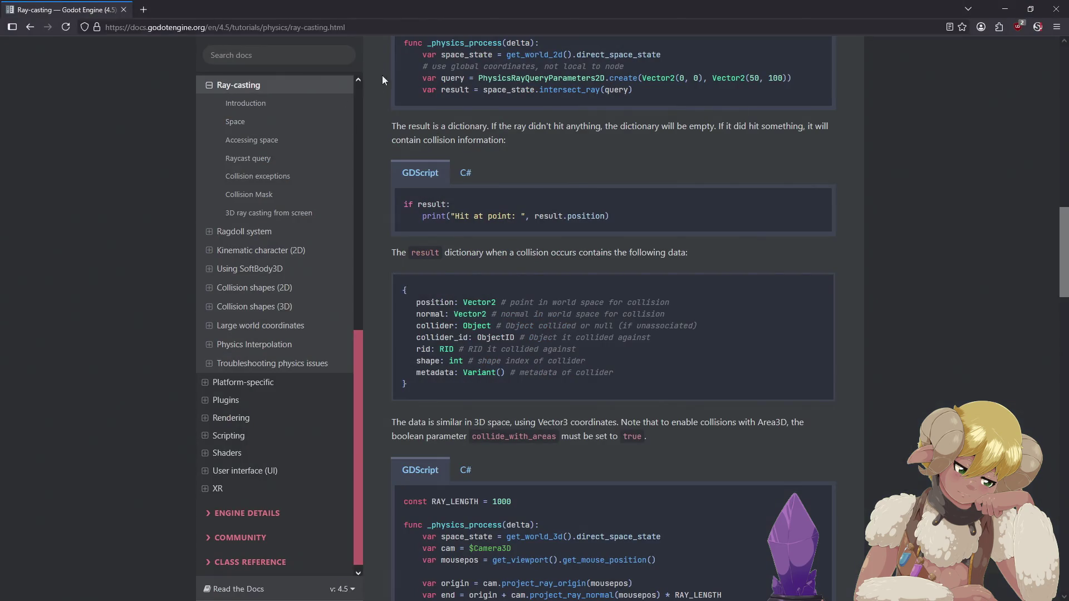
Read the Ray-casting page down to '3D ray casting from screen' and focus the docs search field.
scroll(342, 114, "up", 5)
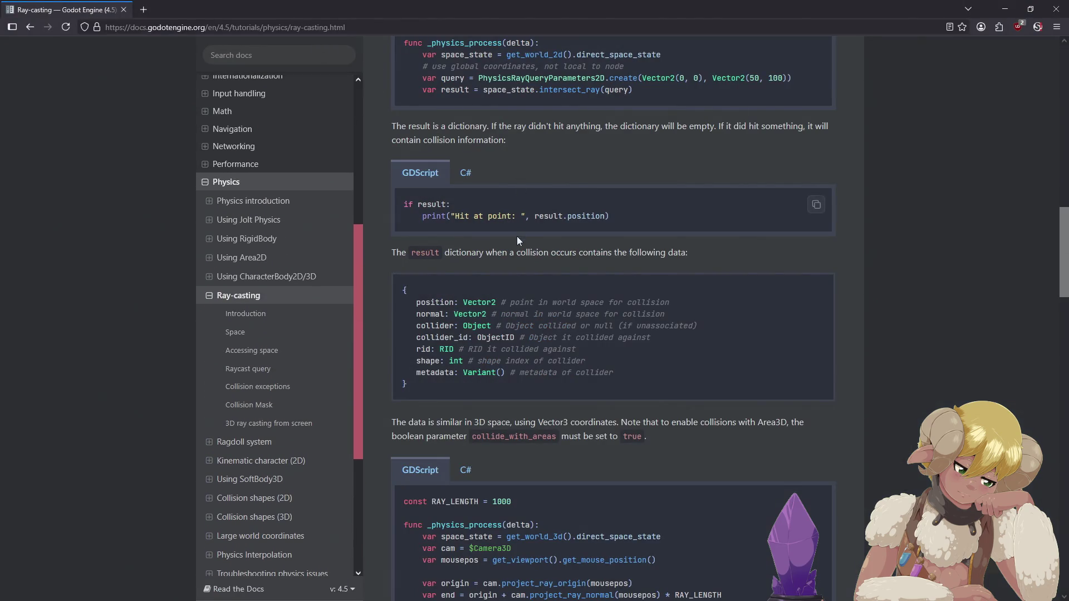
scroll(517, 245, "down", 3)
scroll(515, 243, "down", 4)
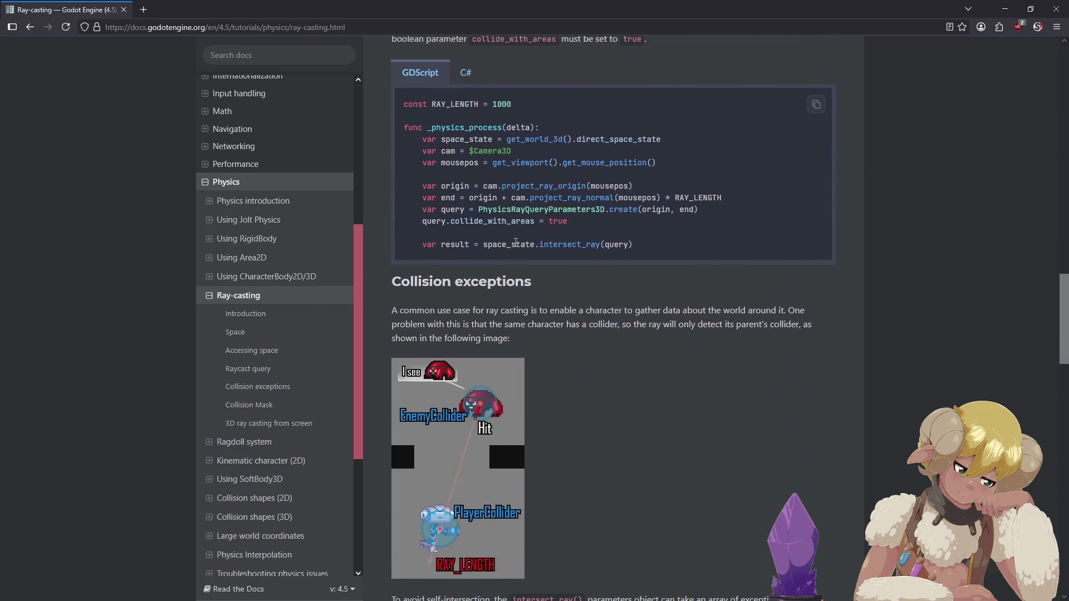
scroll(504, 212, "down", 5)
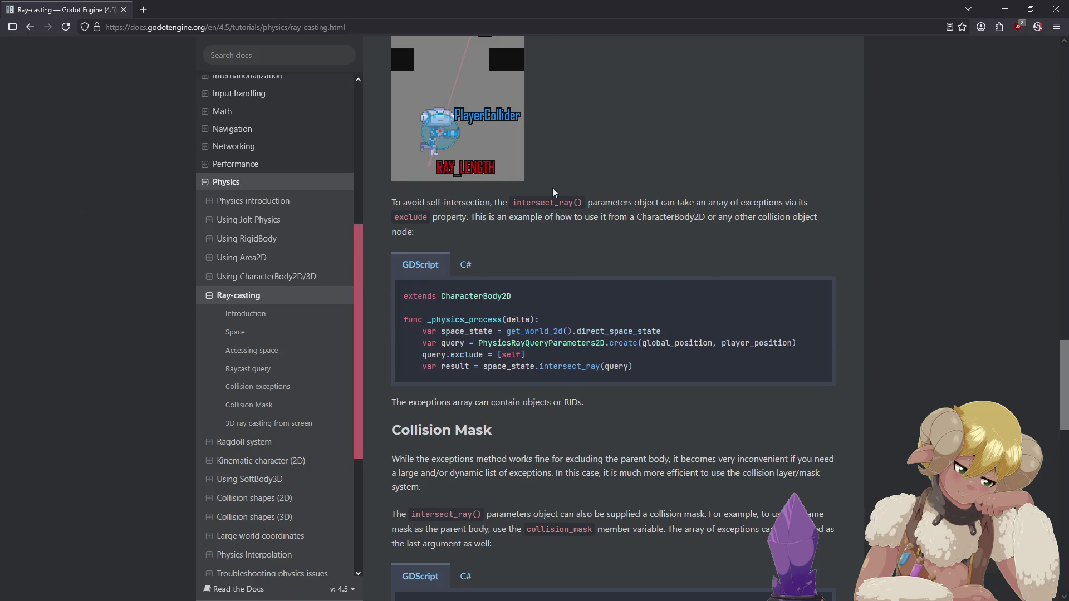
scroll(543, 189, "down", 1)
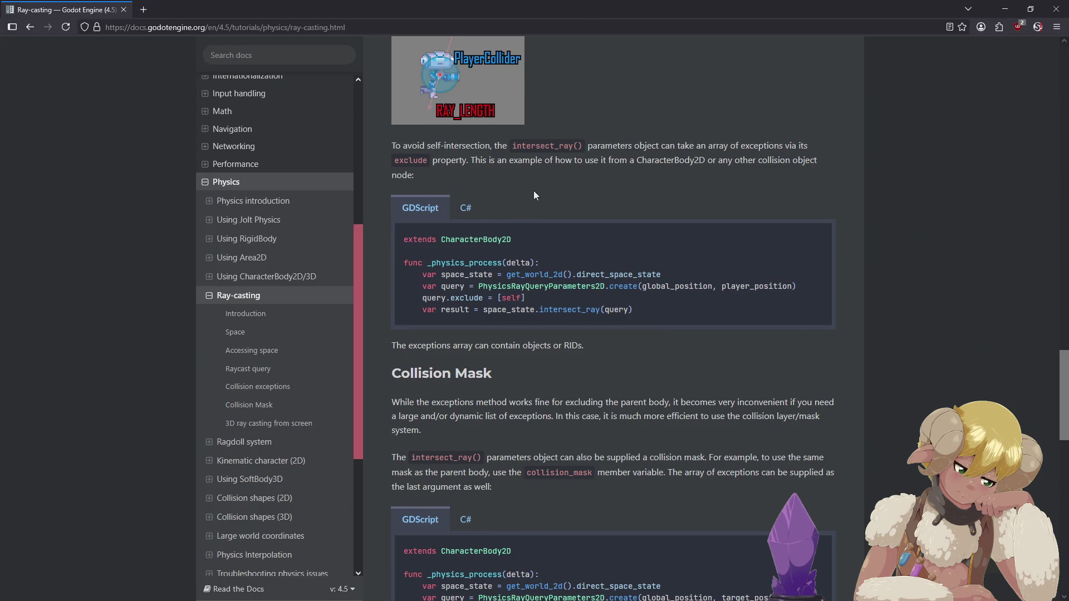
scroll(534, 192, "down", 3)
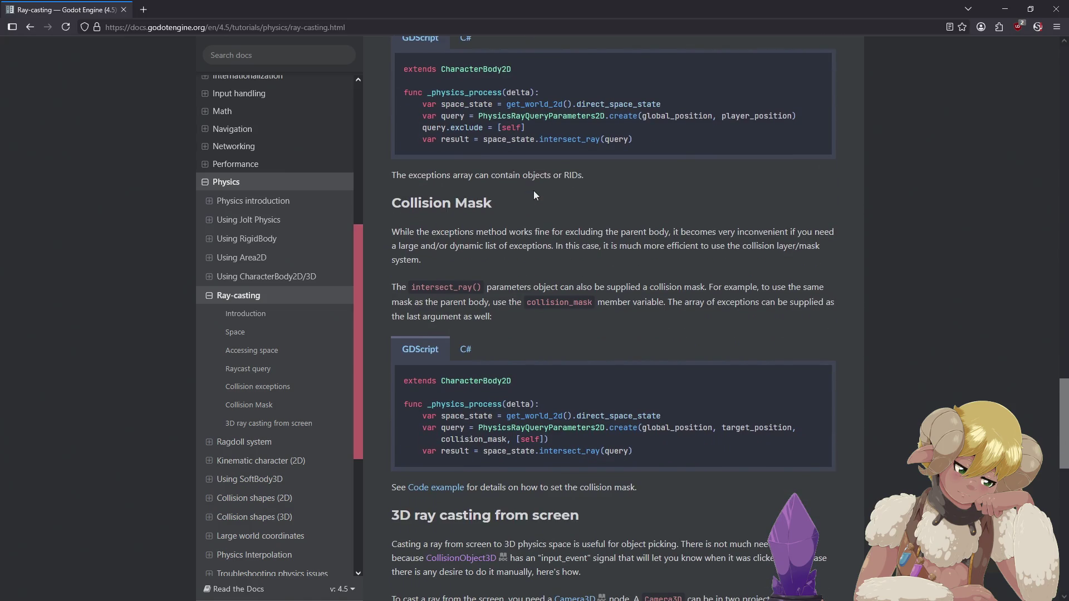
scroll(534, 195, "down", 8)
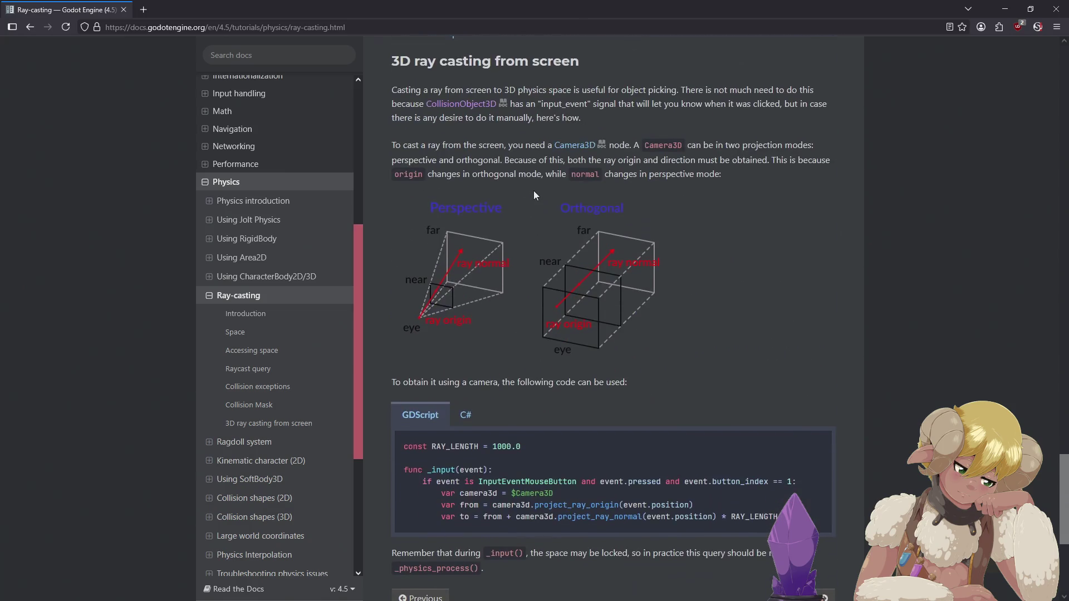
scroll(533, 190, "down", 5)
scroll(511, 176, "up", 6)
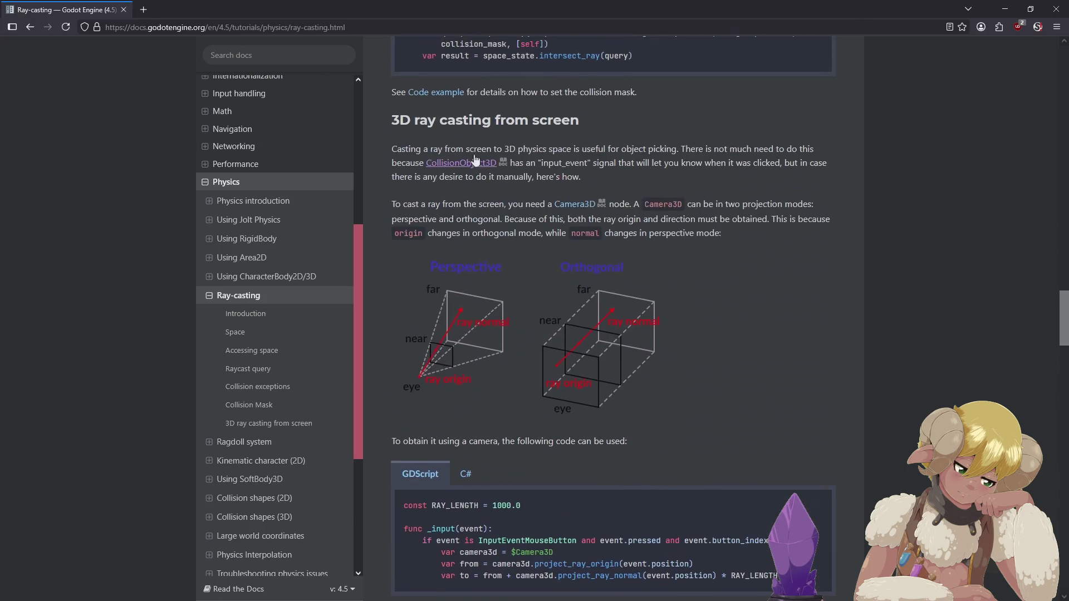
left_click(326, 60)
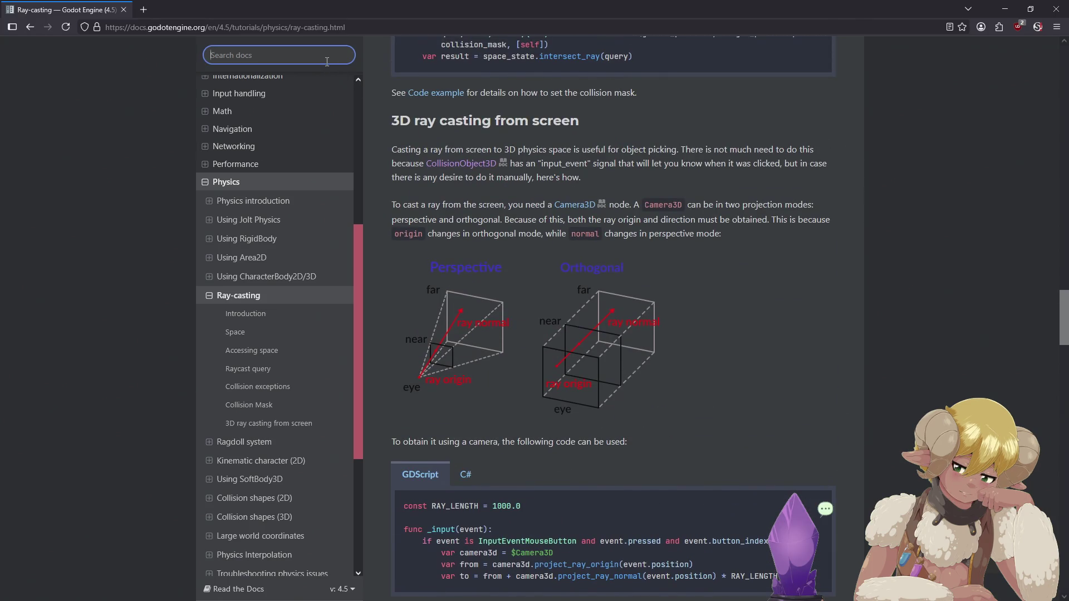
Search the Godot docs for 'get node', then refine the query to get_node.
type("get node fro")
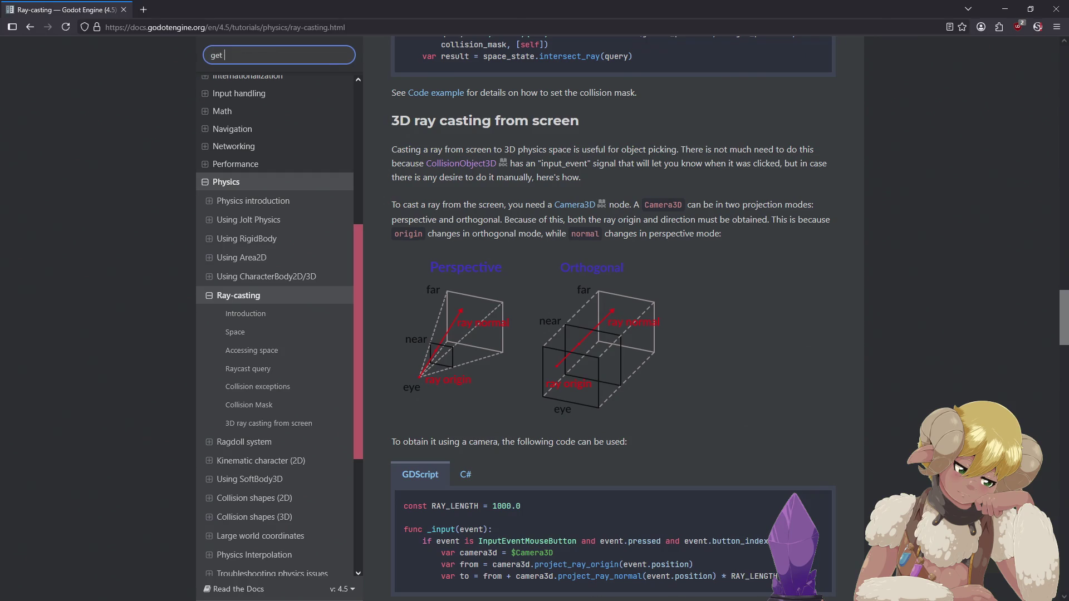
type("m")
key("BackSpace")
key("BackSpace")
key("BackSpace")
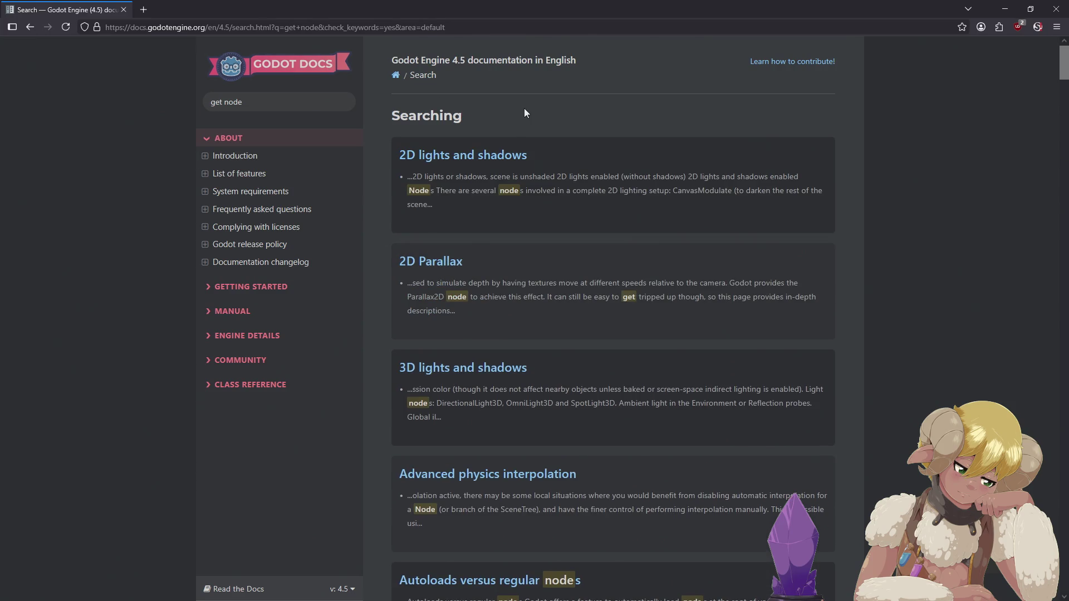
scroll(524, 112, "down", 4)
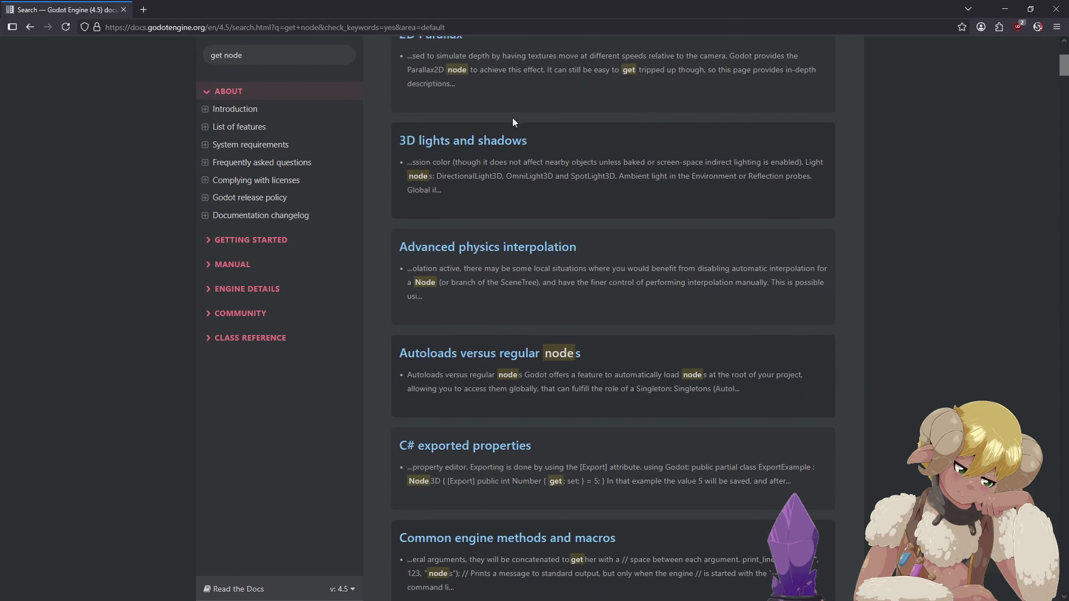
scroll(512, 118, "down", 2)
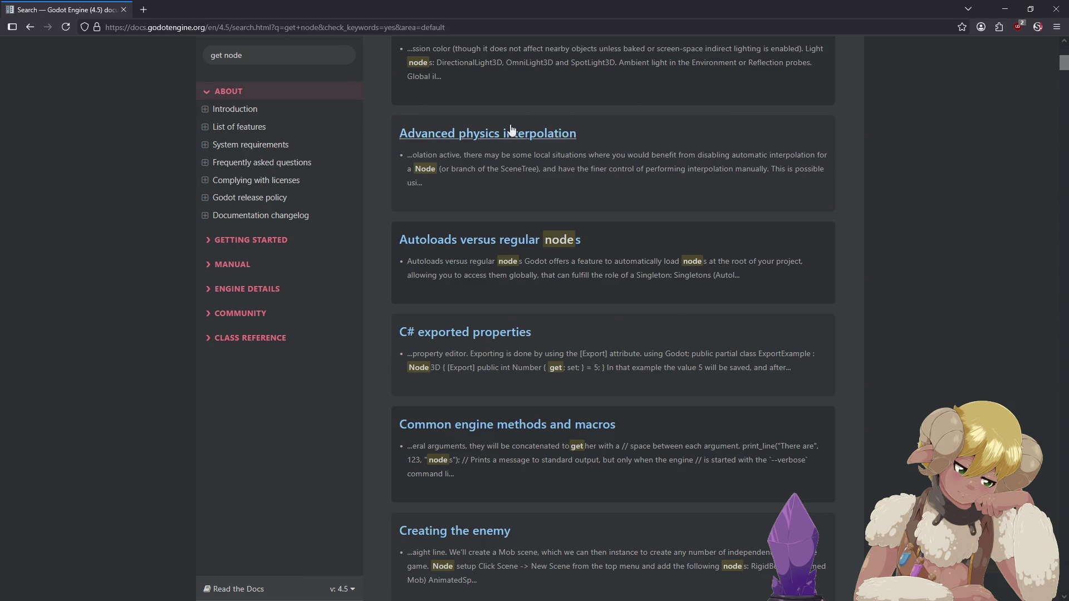
scroll(510, 123, "up", 6)
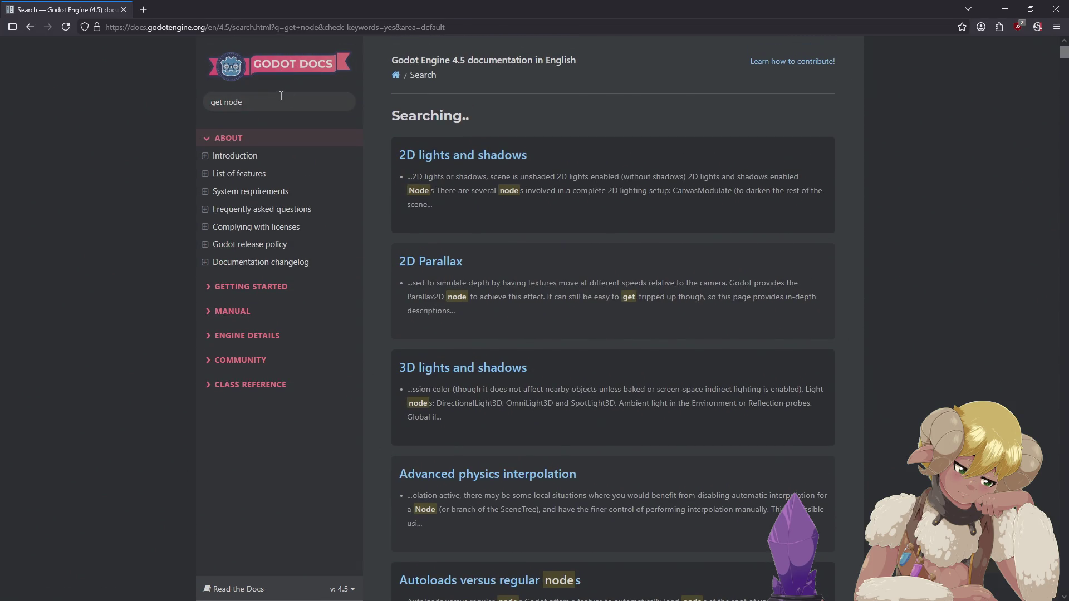
key("slash")
type("get_node")
key("Return")
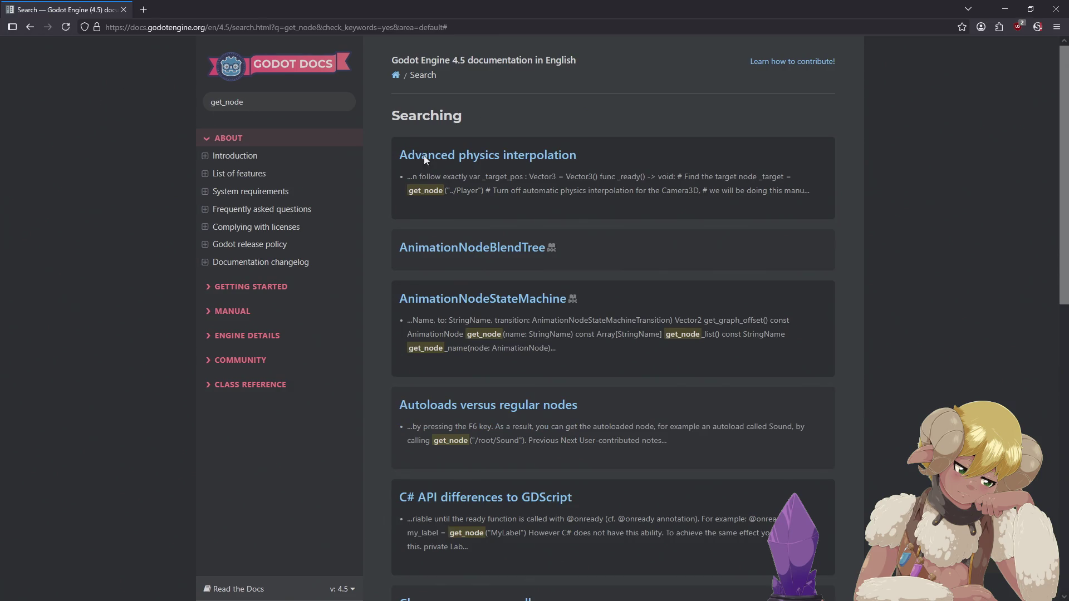
Study the Advanced physics interpolation article's example manual camera script, then return to the Godot editor.
left_click(530, 156)
scroll(574, 204, "down", 5)
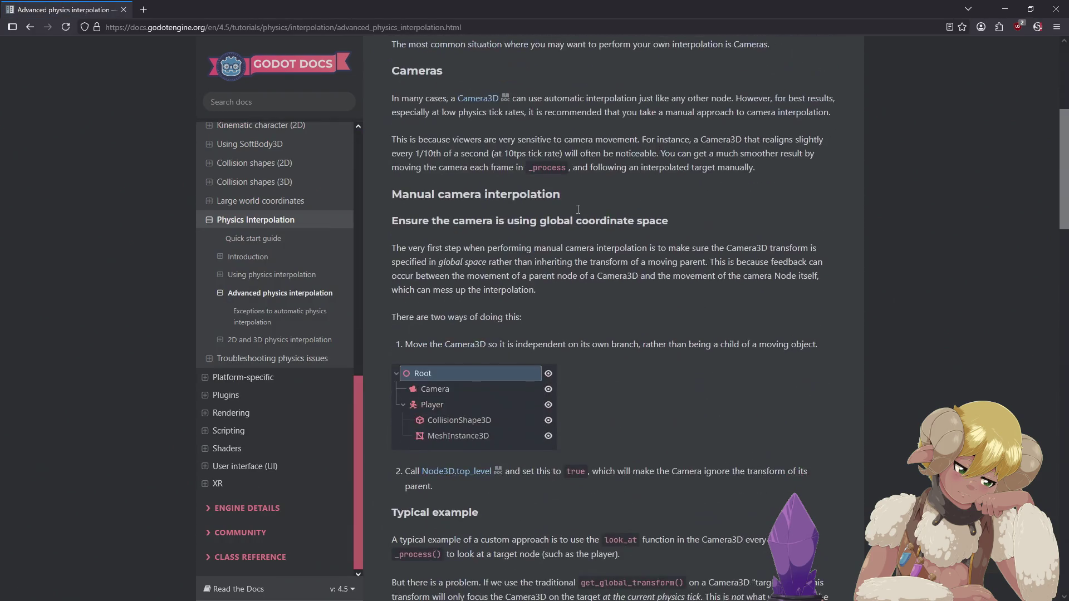
scroll(621, 217, "down", 12)
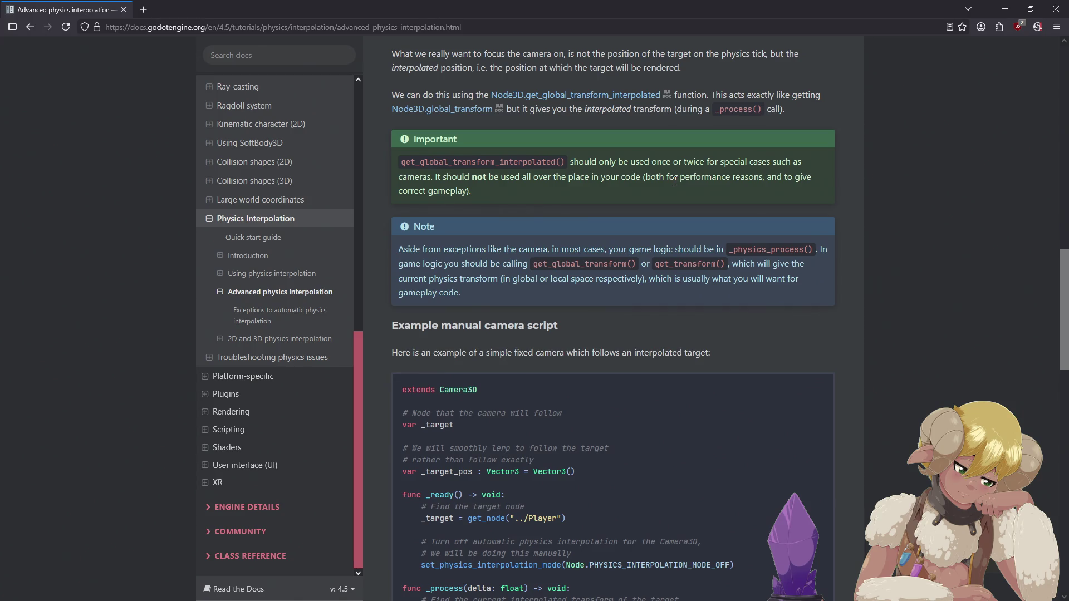
scroll(673, 181, "down", 4)
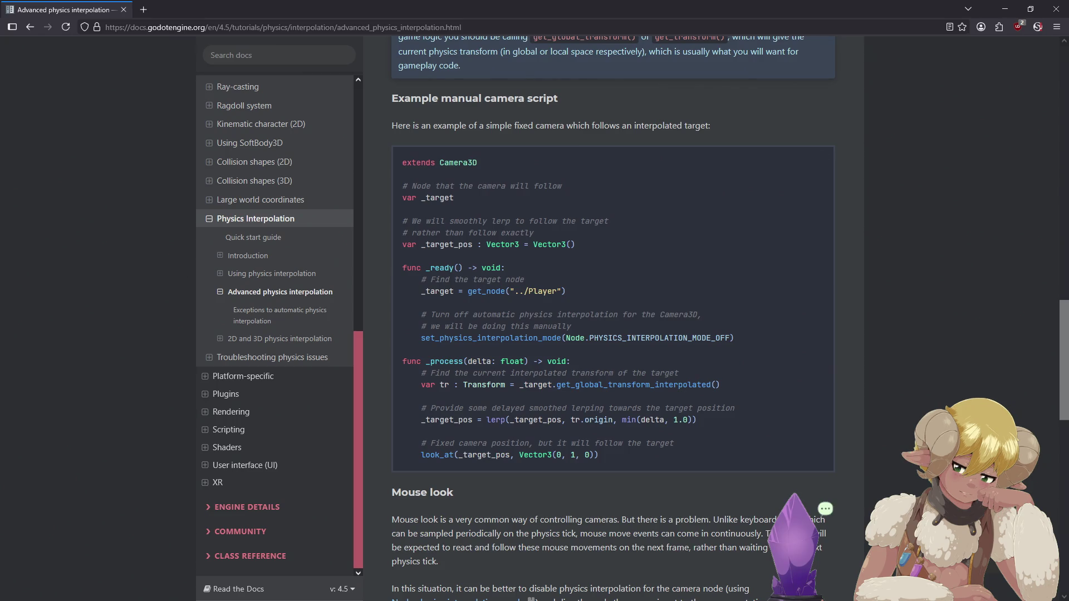
key("alt+Tab")
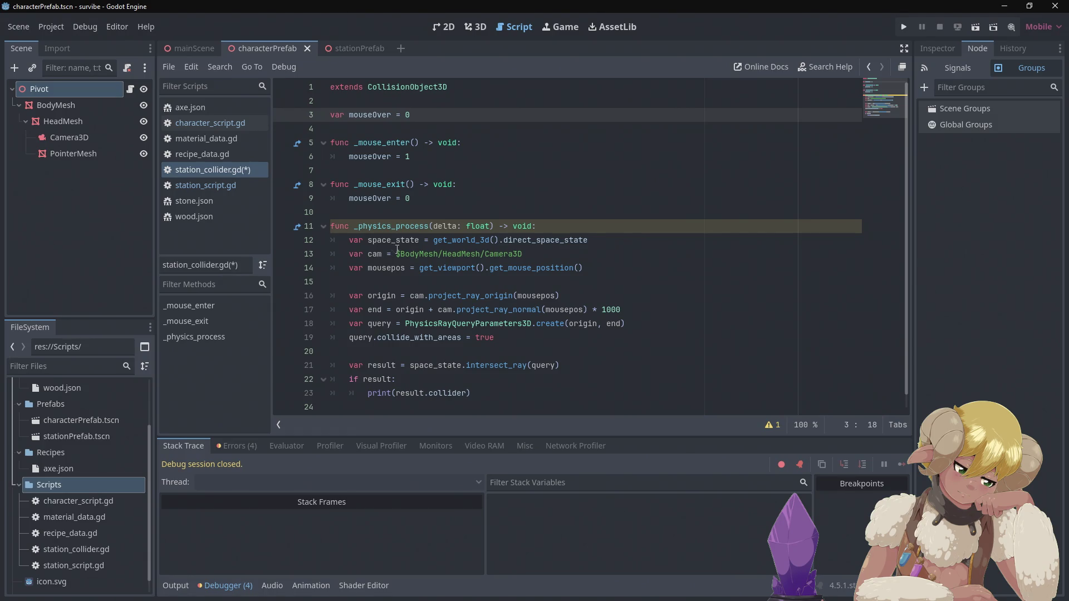
Try a ../ prefix on the line 13 camera path and an empty line after line 3, reverting both.
left_click(399, 254)
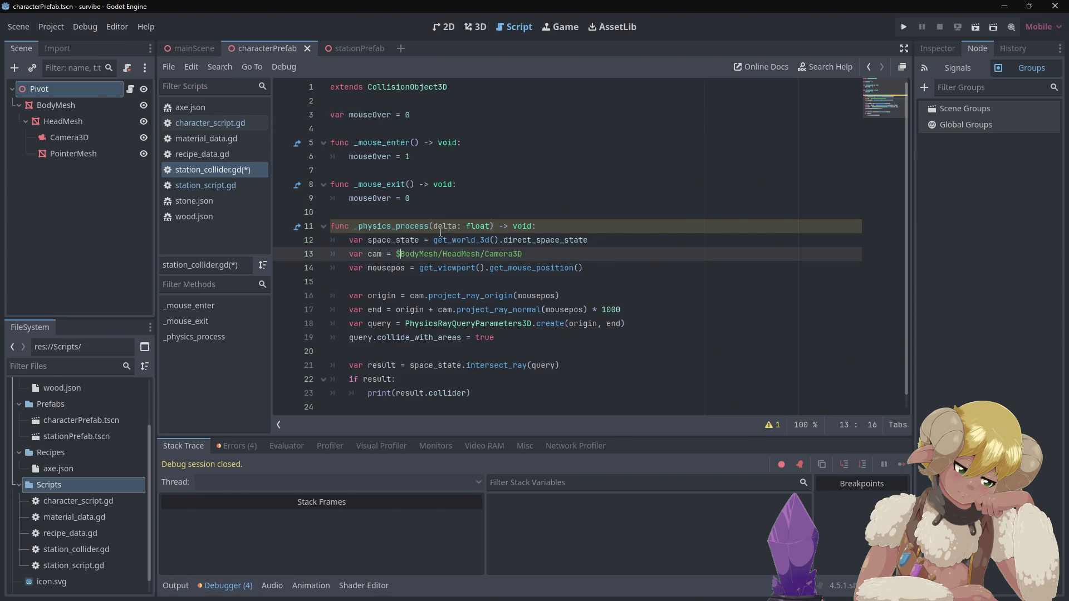
type("../")
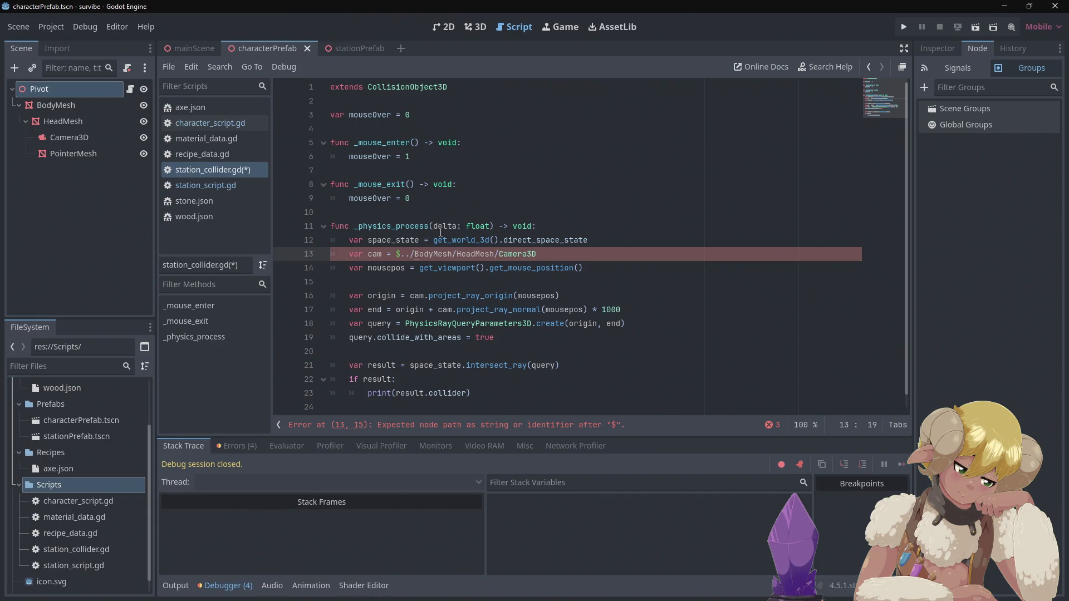
key("BackSpace")
key("BackSpace")
key("BackSpace")
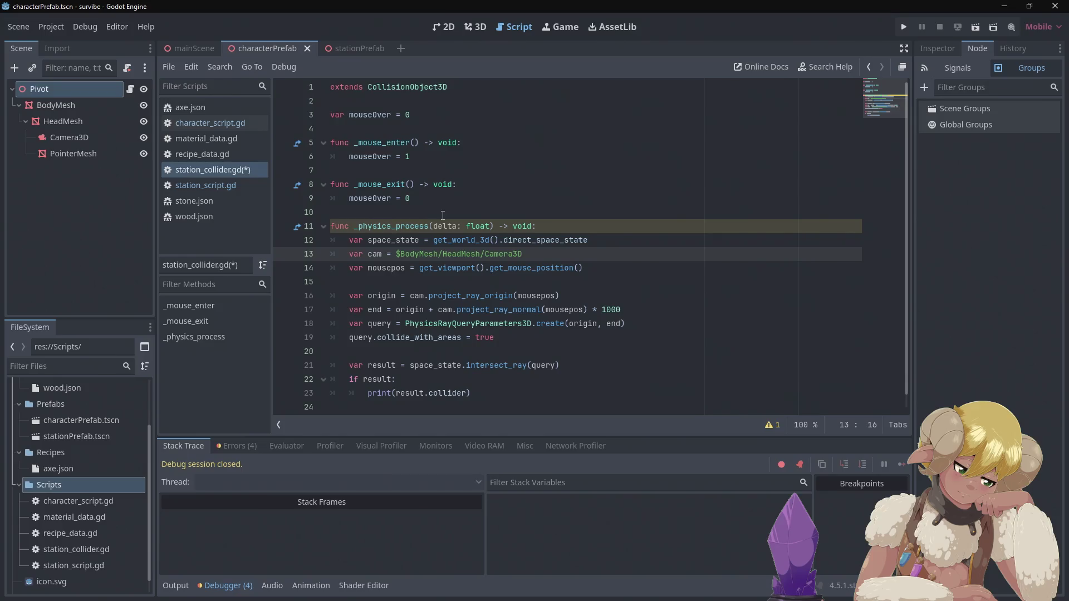
left_click(461, 118)
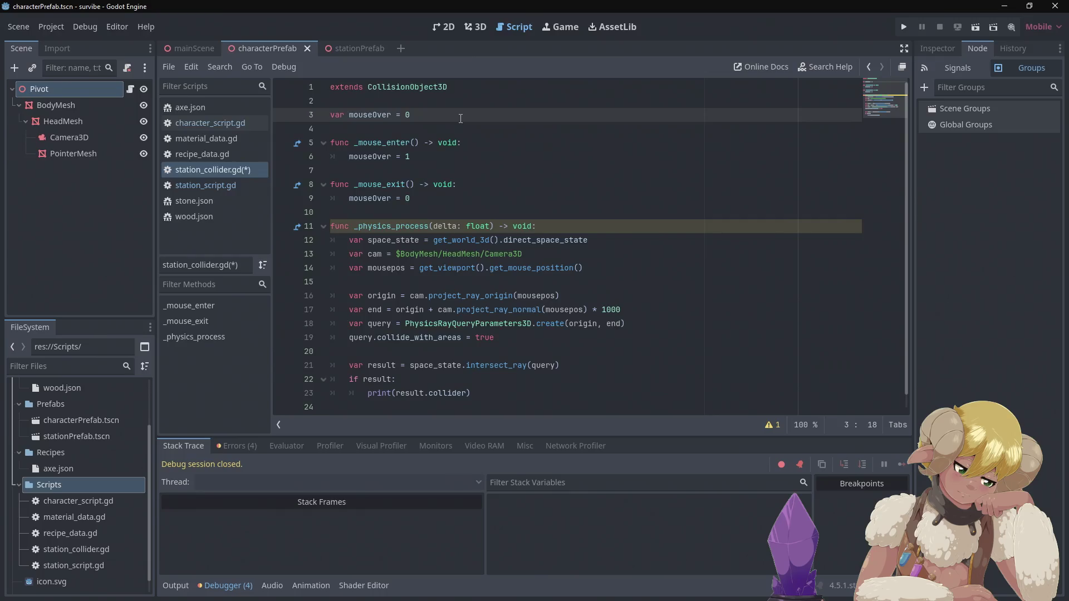
key("Return")
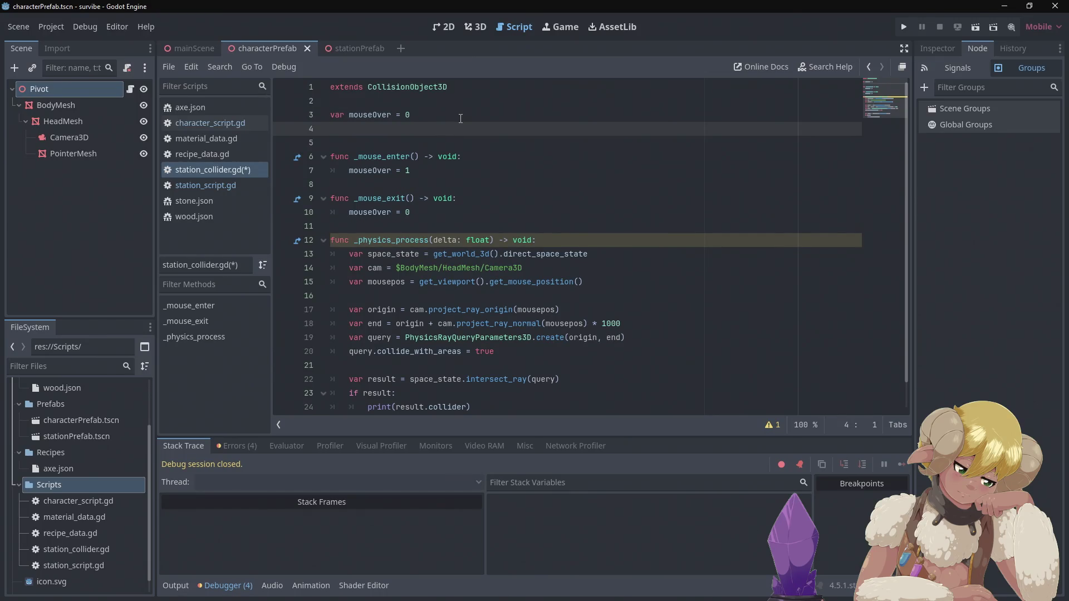
key("BackSpace")
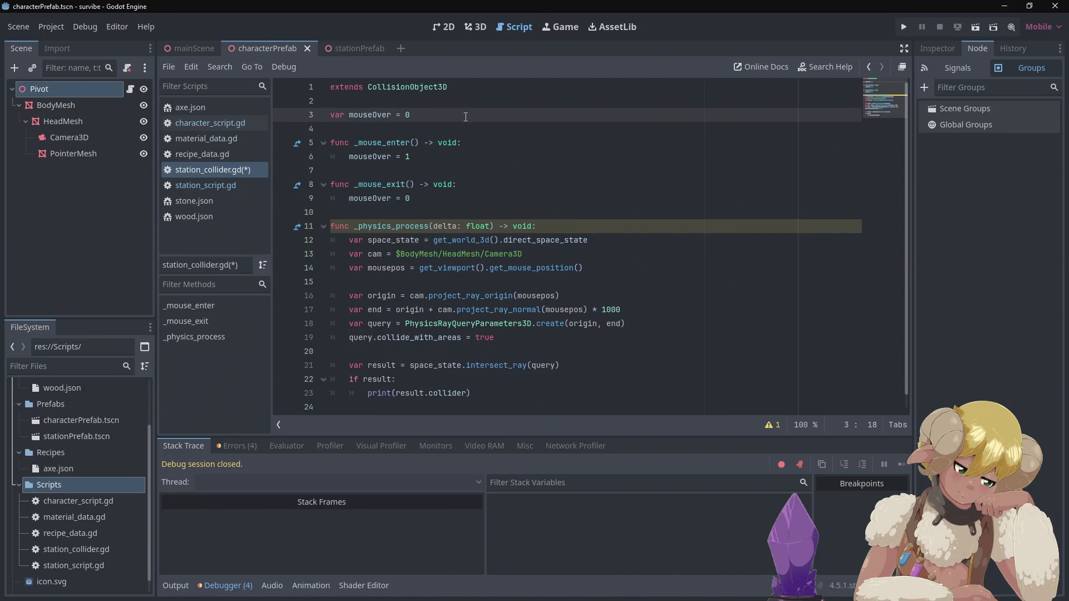
Start a new line at the top of _physics_process reading 'var player'.
left_click(577, 227)
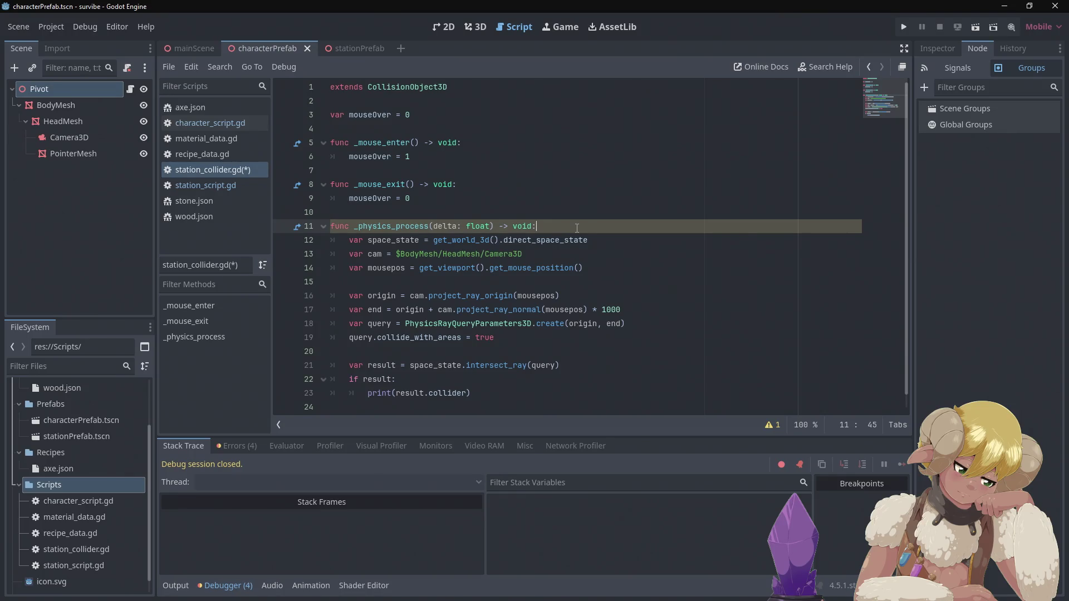
key("Return")
type("var ")
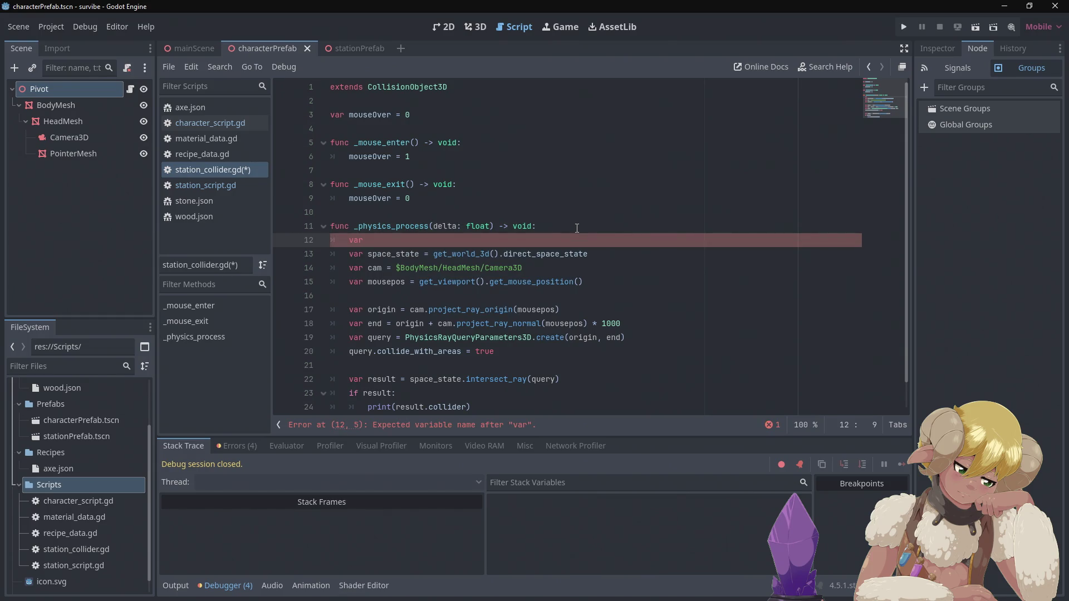
type("pl")
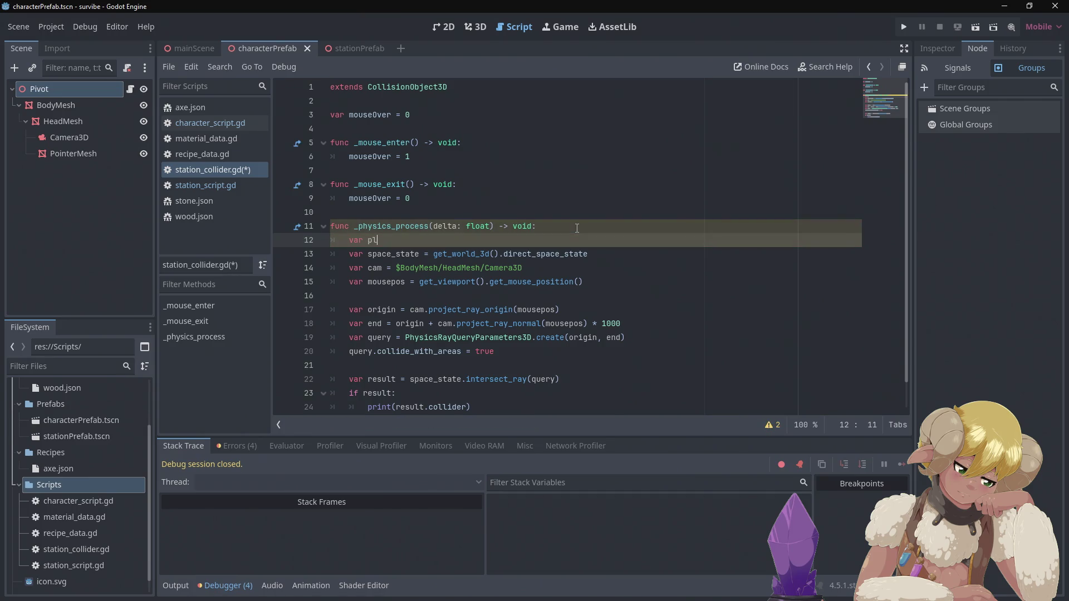
type("ayer")
Make the line read var character_node = get_node("../Character") and save station_collider.gd.
key("BackSpace")
key("BackSpace")
key("BackSpace")
type("character_")
type("node")
type("= get")
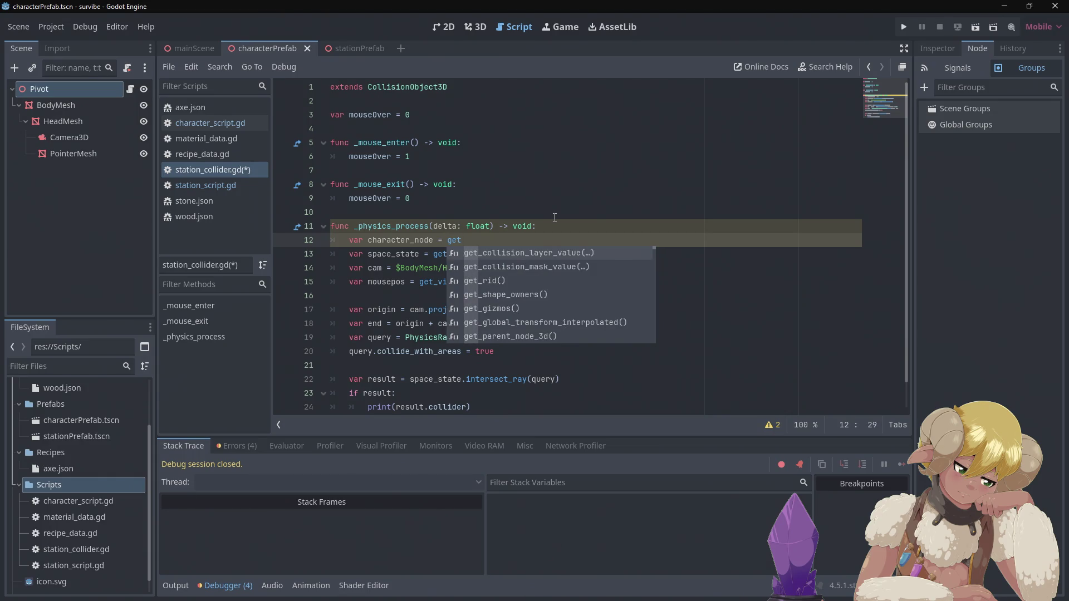
type("_")
type("node")
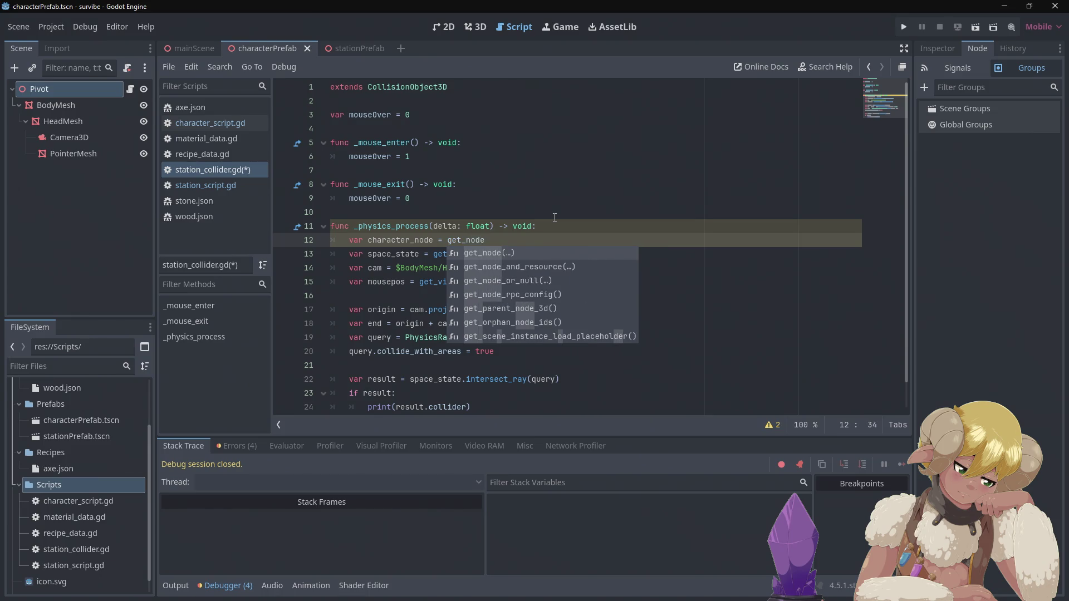
key("Return")
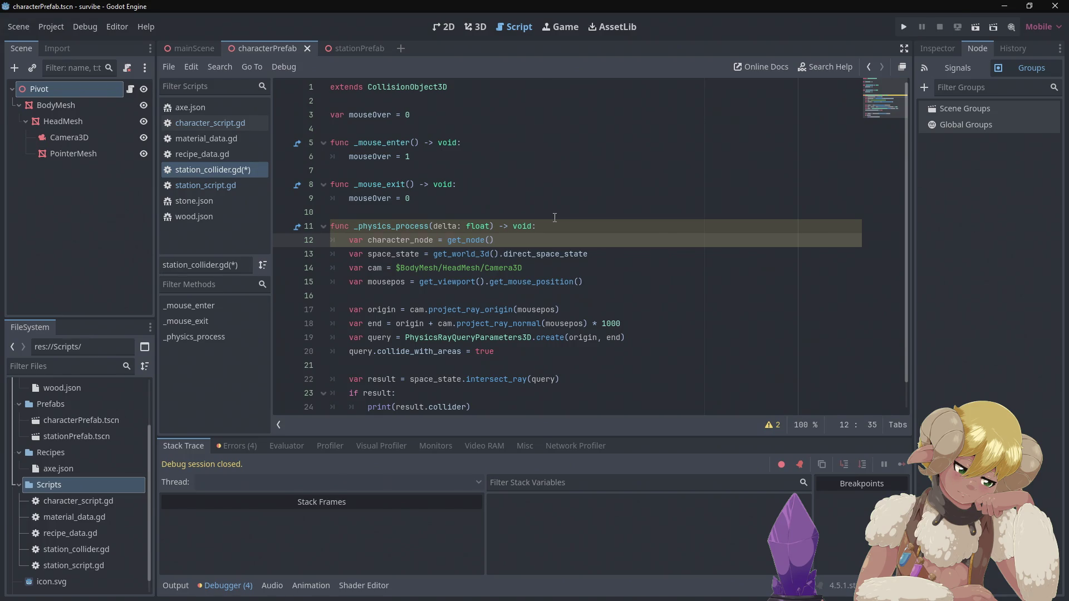
type("\"..")
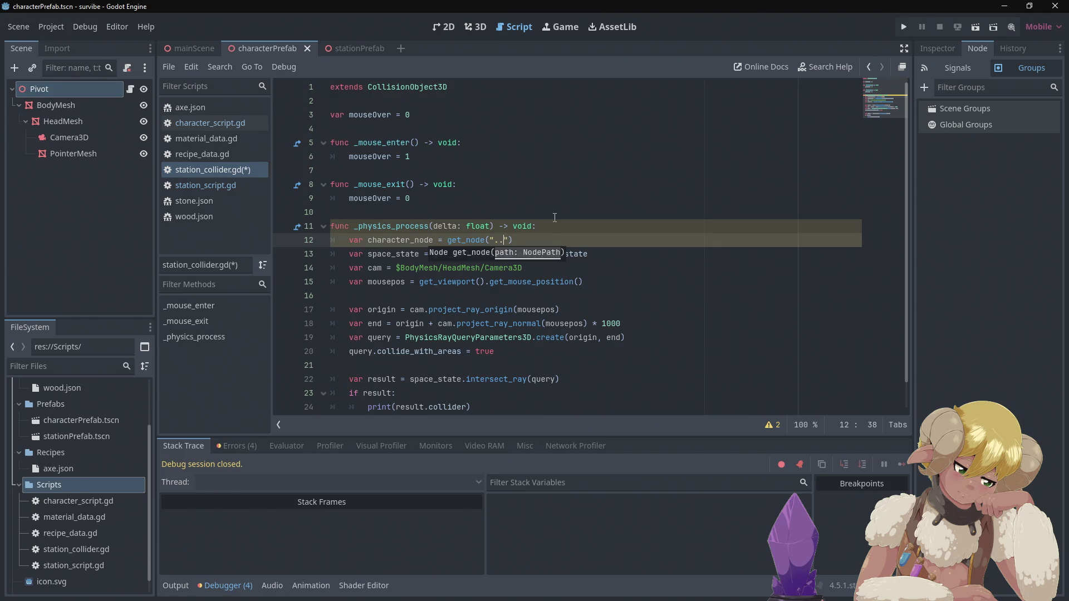
type("/")
type("Charact")
type("er")
left_click(562, 213)
key("ctrl+s")
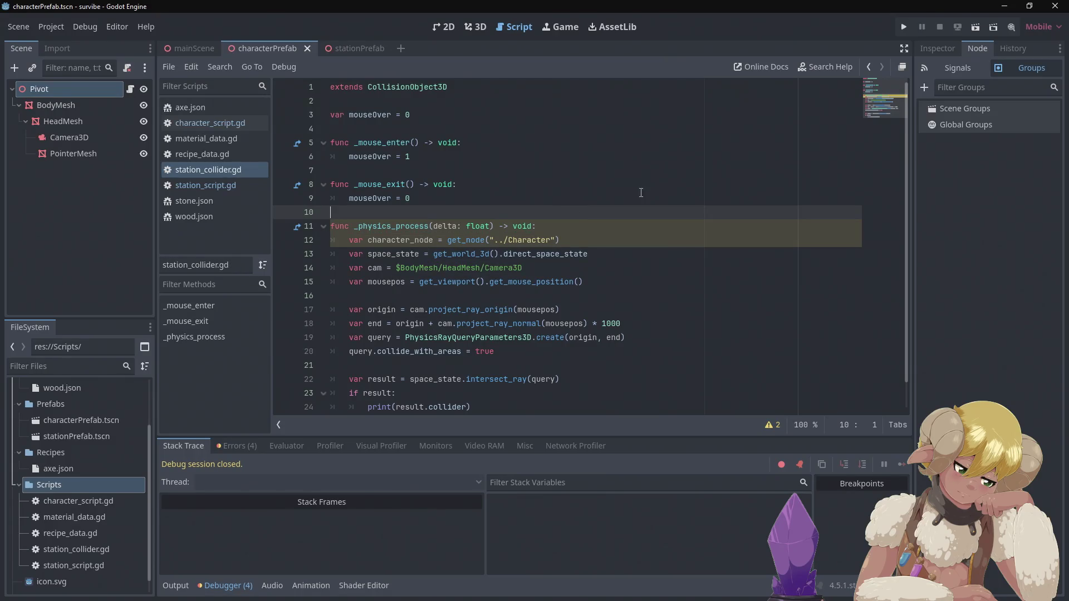
key("F5")
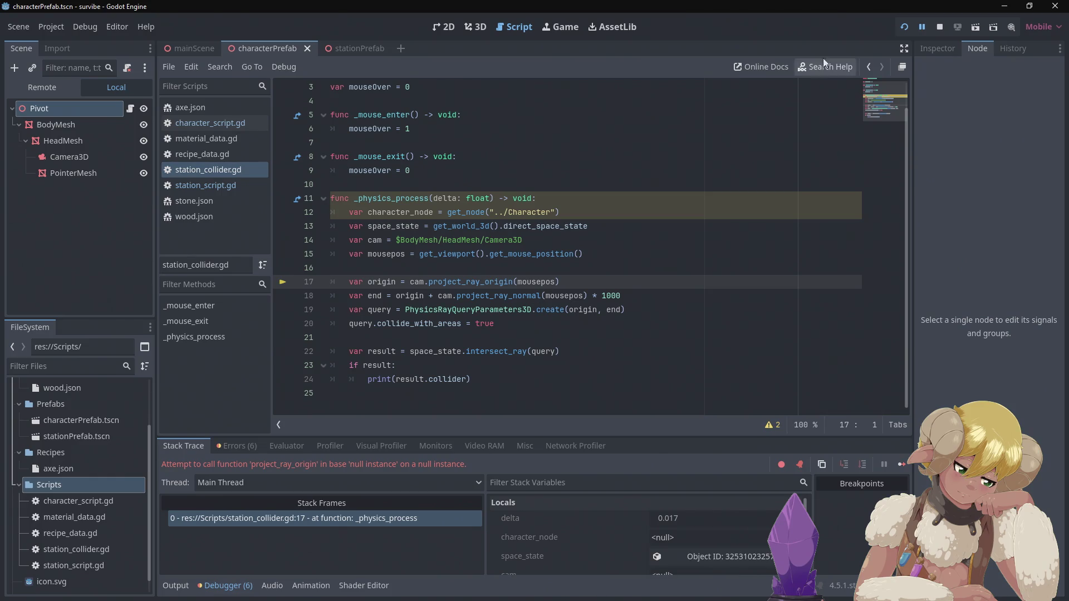
left_click(941, 26)
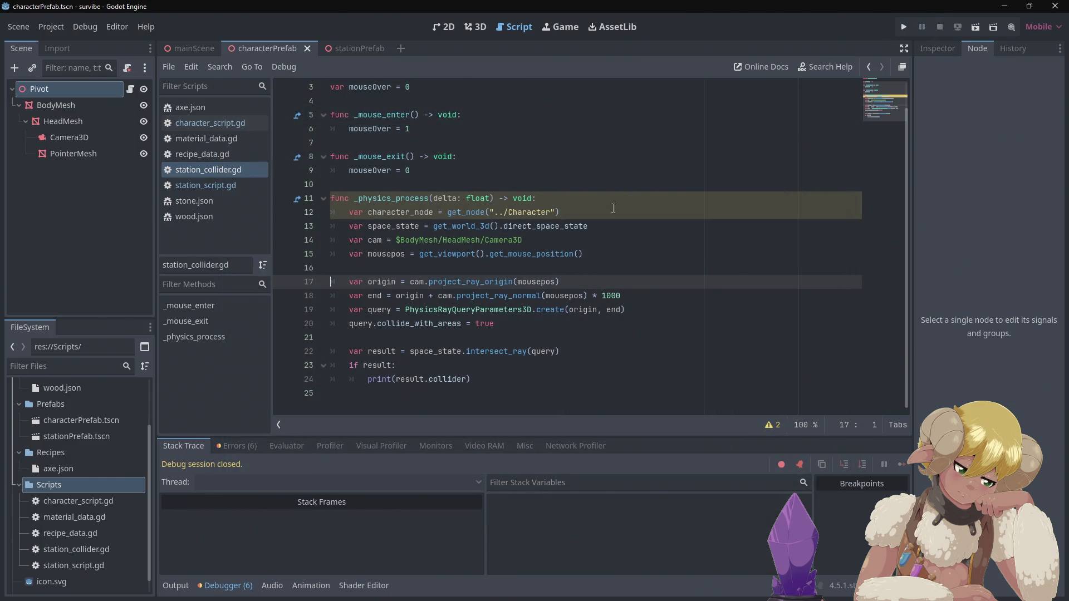
mouse_move(546, 227)
left_click(395, 239)
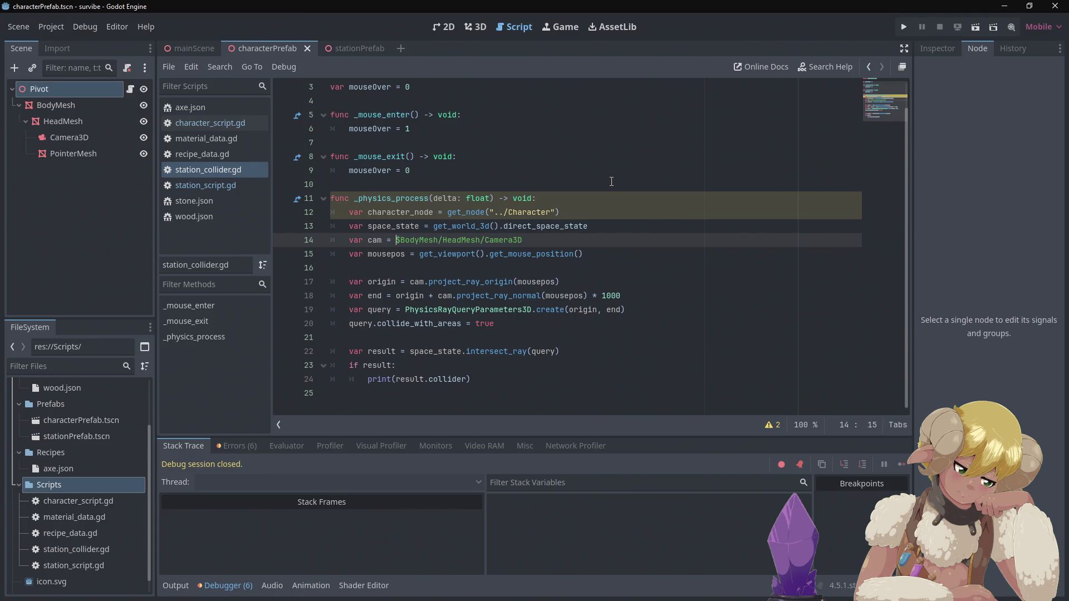
Start typing character_node.get on camera line 14.
type("caracte")
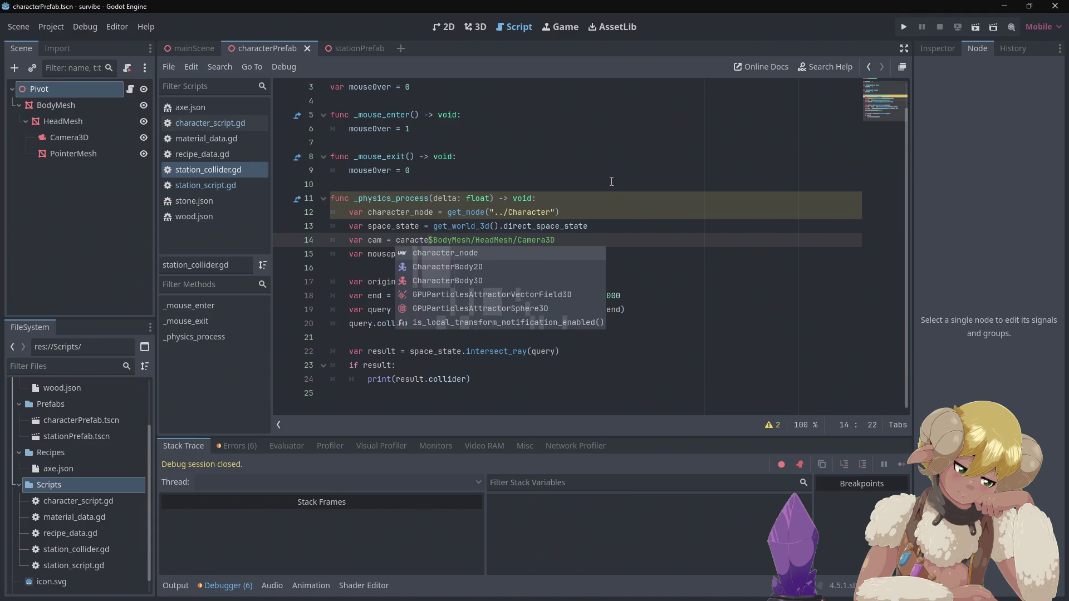
type("r")
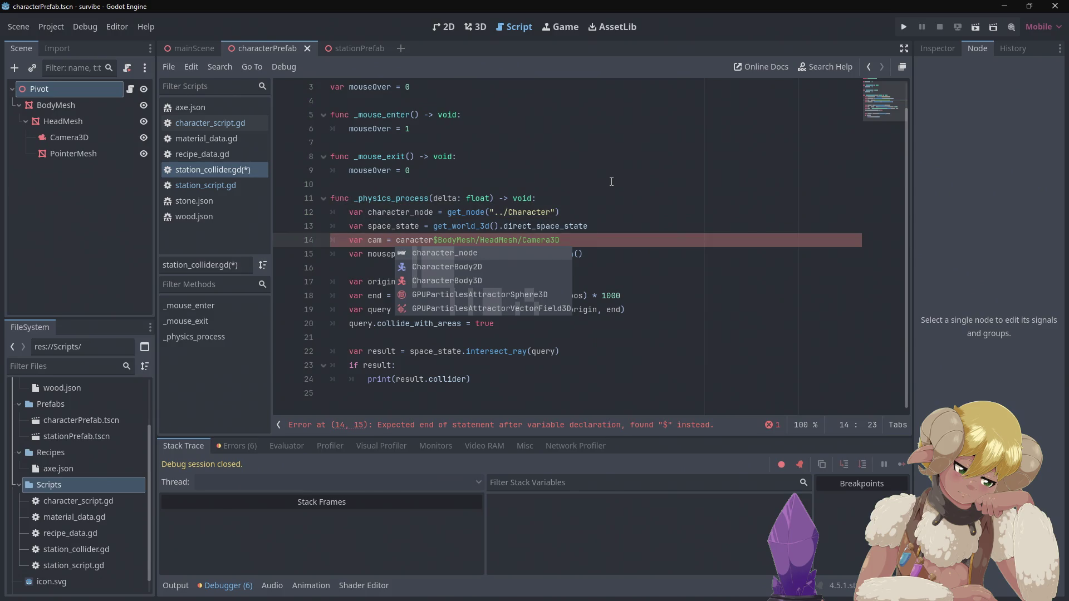
key("Return")
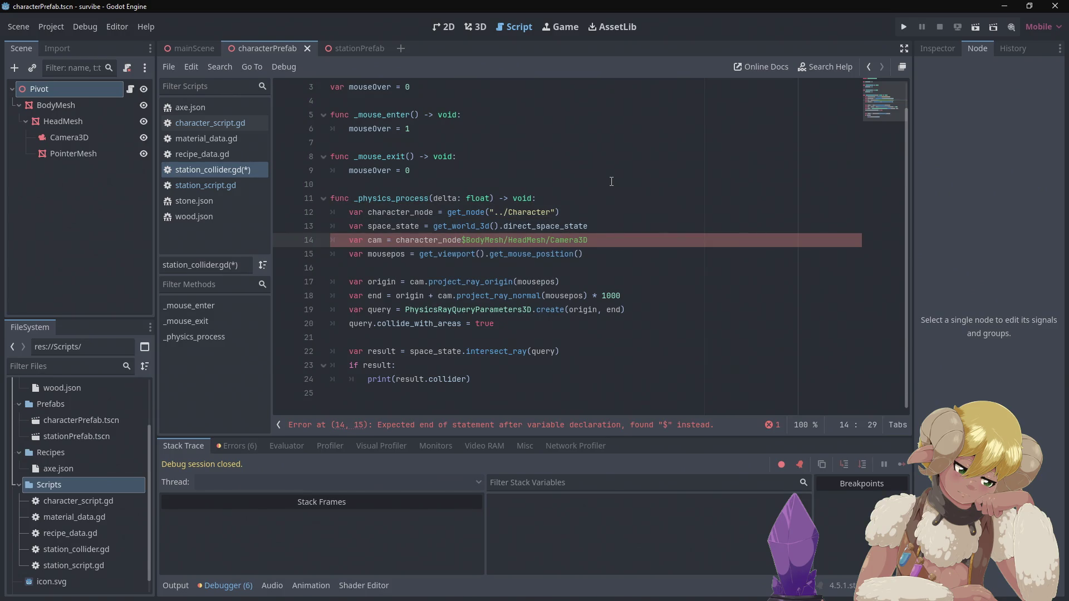
type(".")
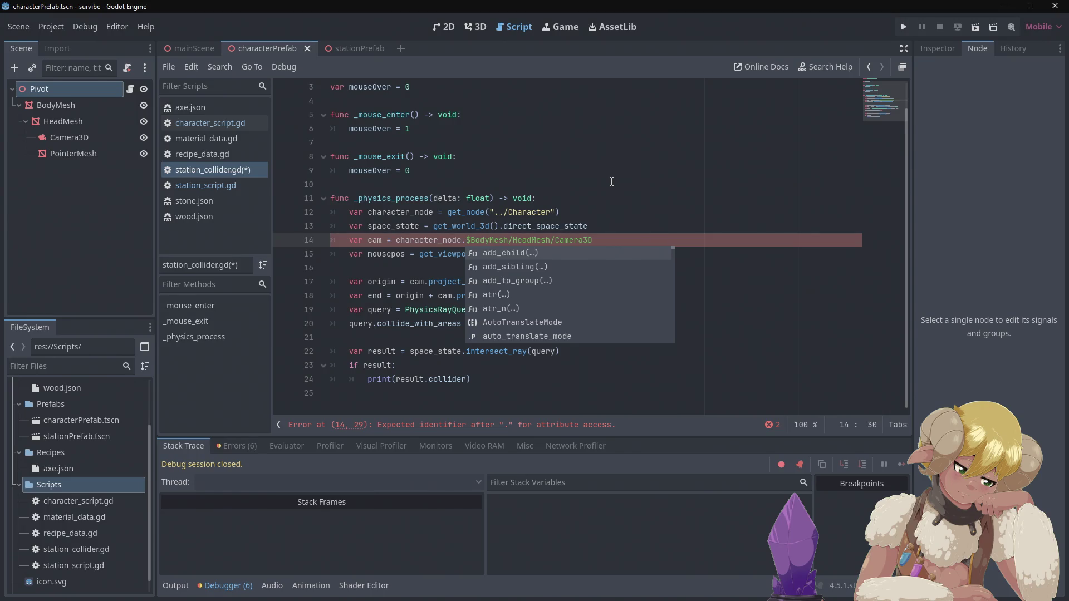
type("get")
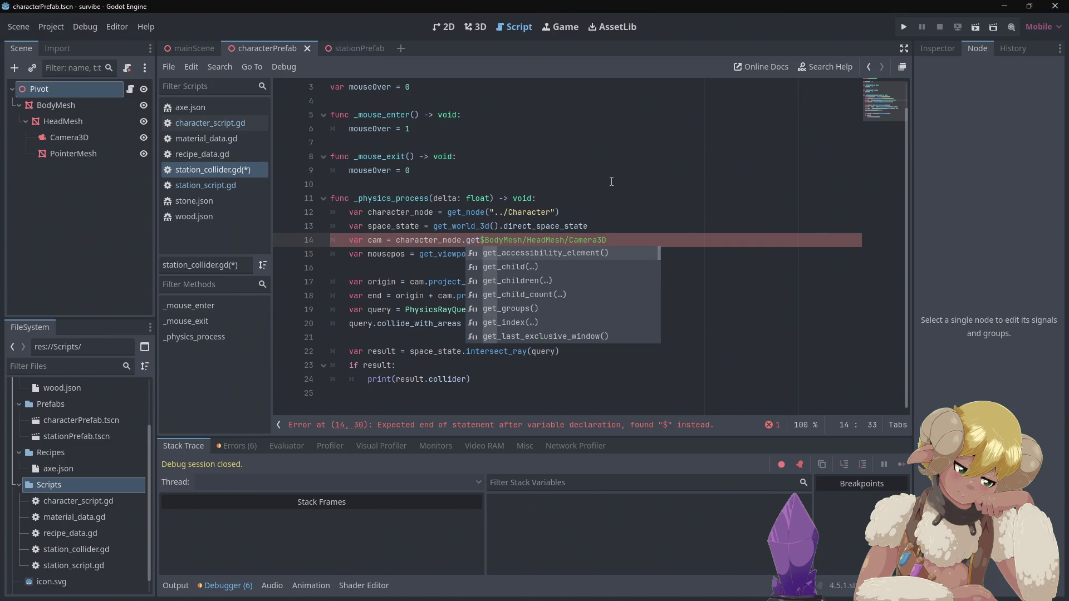
Replace character_node.get on line 14 with get_node("../Character") and delete the character_node line.
mouse_move(559, 213)
left_mouse_down()
mouse_move(485, 200)
mouse_move(448, 212)
left_mouse_up()
key("ctrl+c")
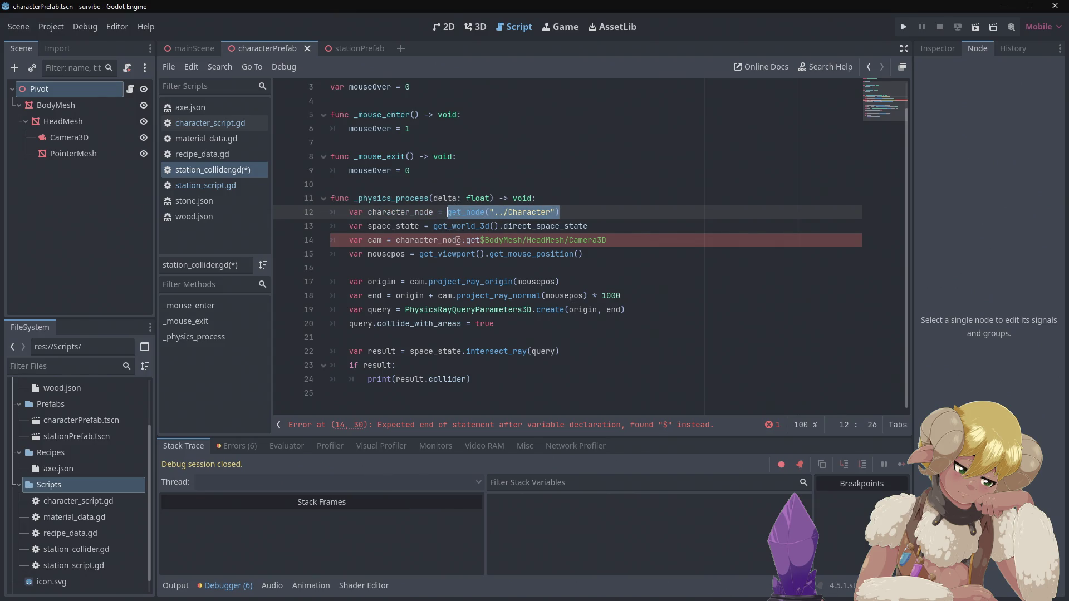
left_click_drag(480, 240, 396, 244)
left_click(394, 241)
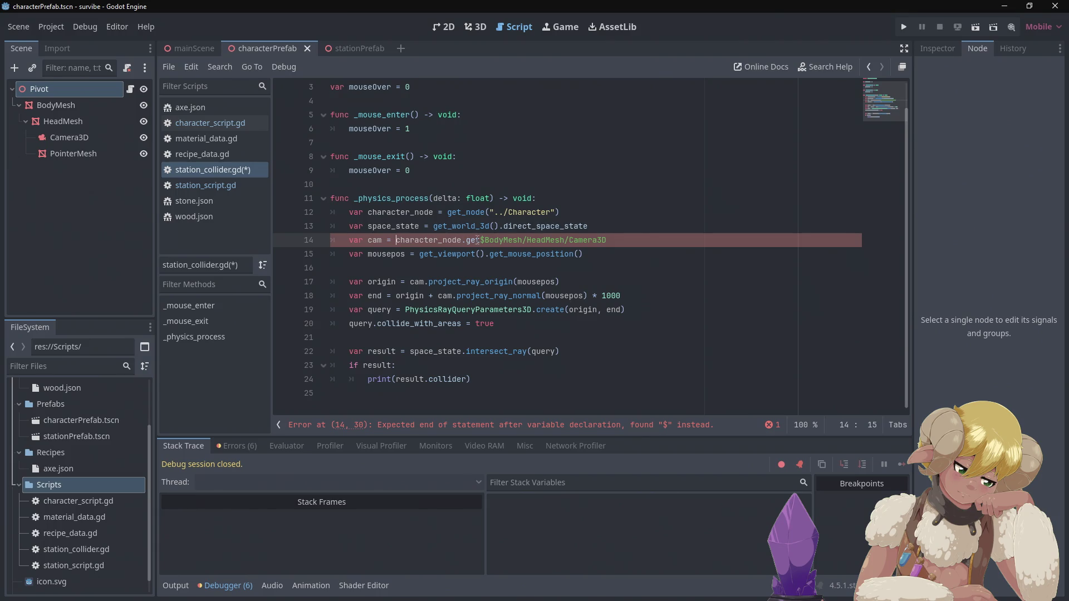
left_click(480, 240, "shift")
key("ctrl+v")
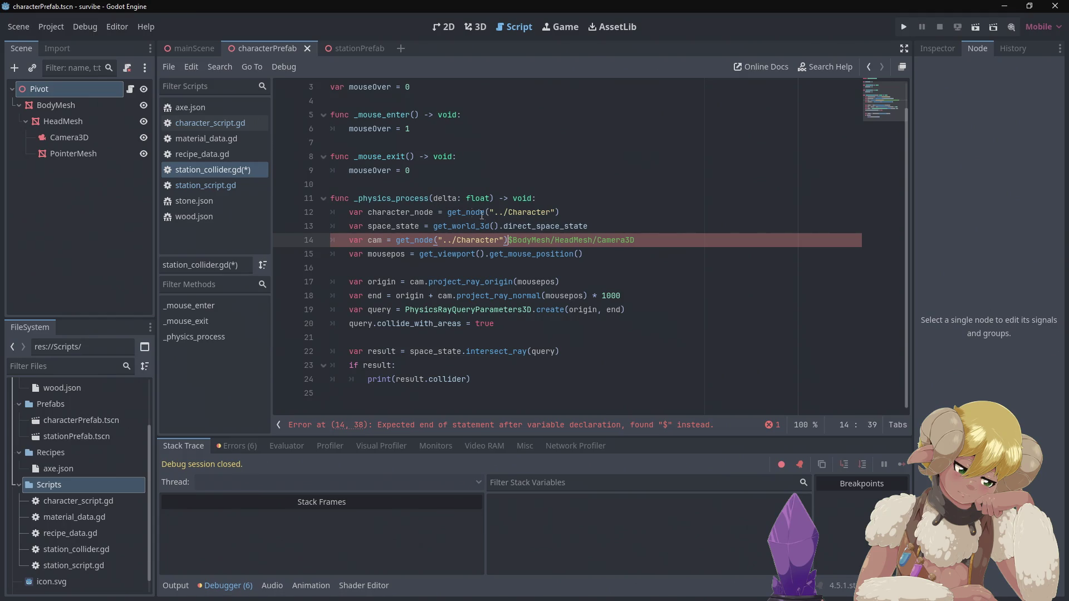
left_click_drag(565, 208, 300, 216)
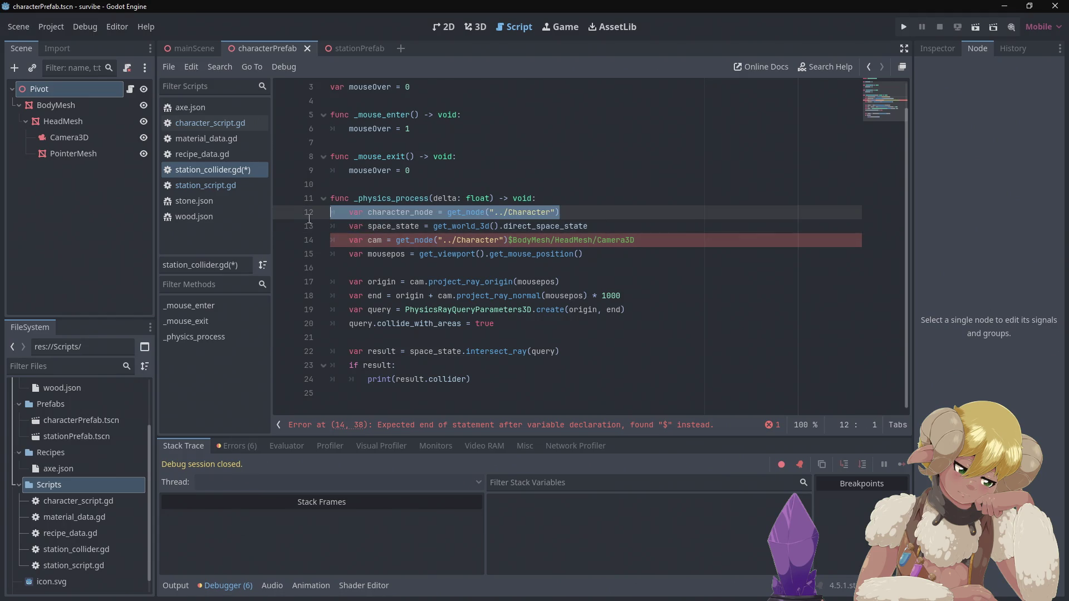
key("BackSpace")
key("BackSpace")
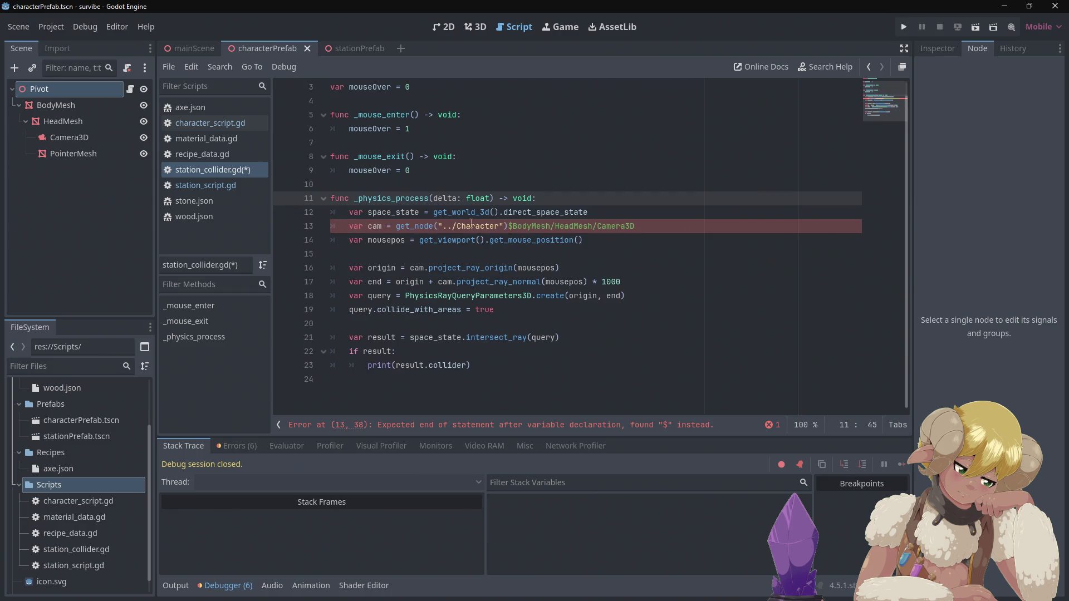
Replace the $BodyMesh path with .get_node("BodyMesh") after the Character lookup on line 13.
left_click(509, 228)
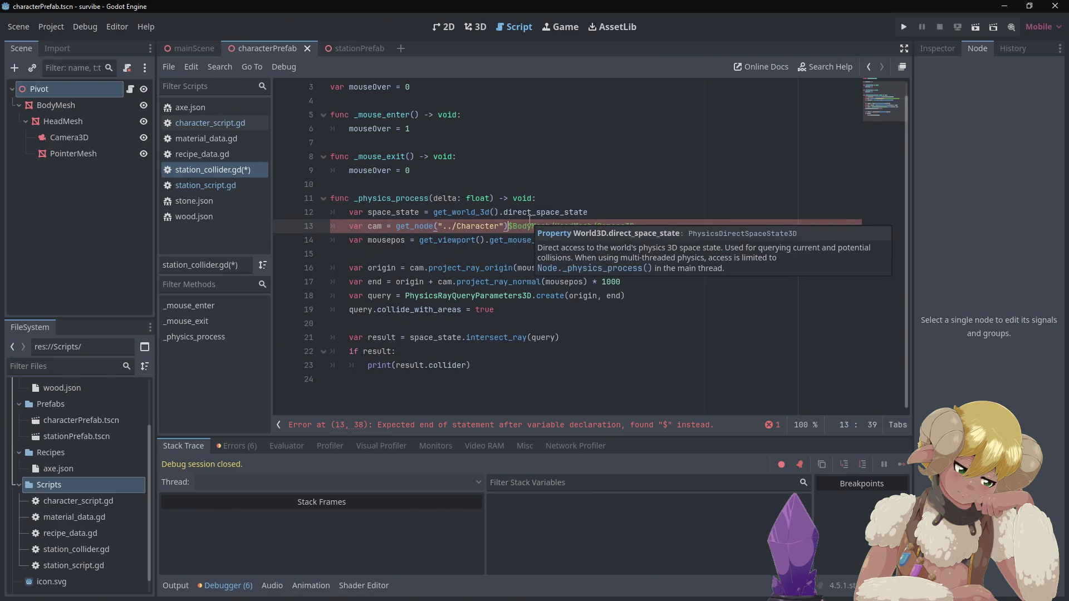
type(".get")
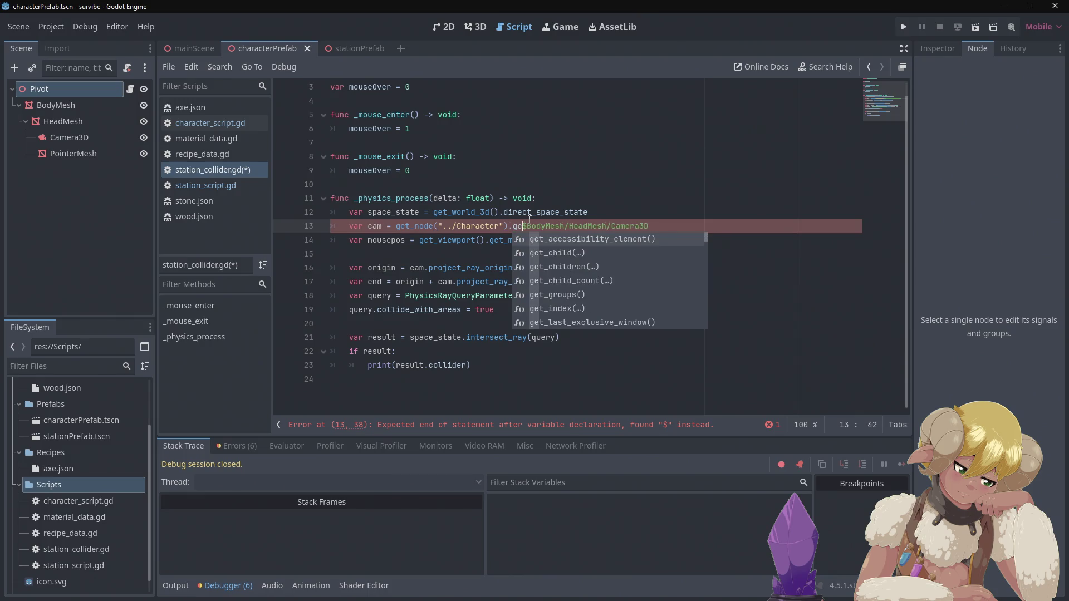
type("_")
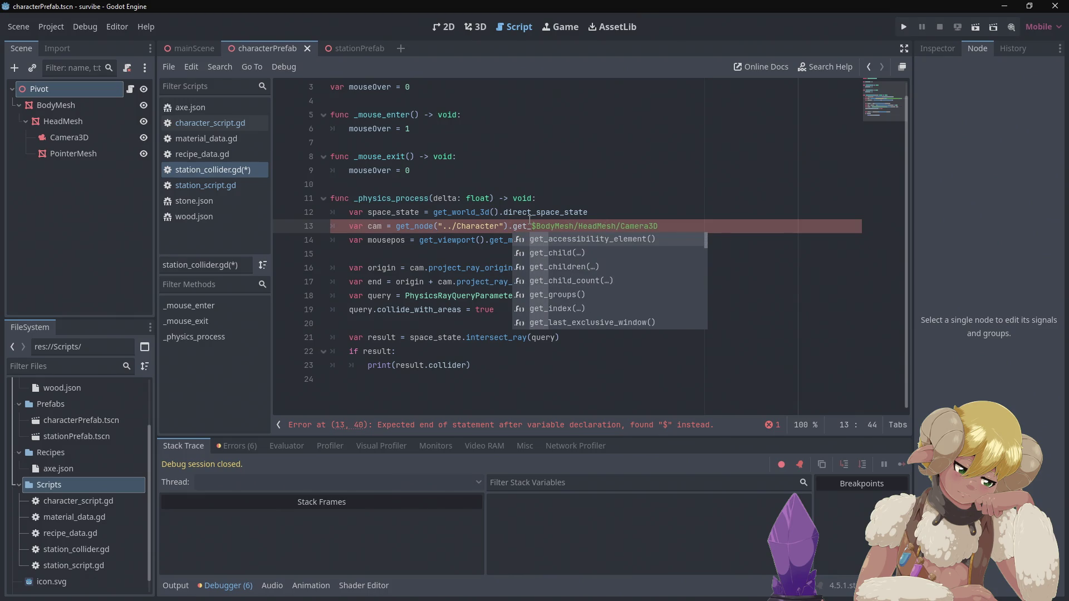
type("node")
key("Return")
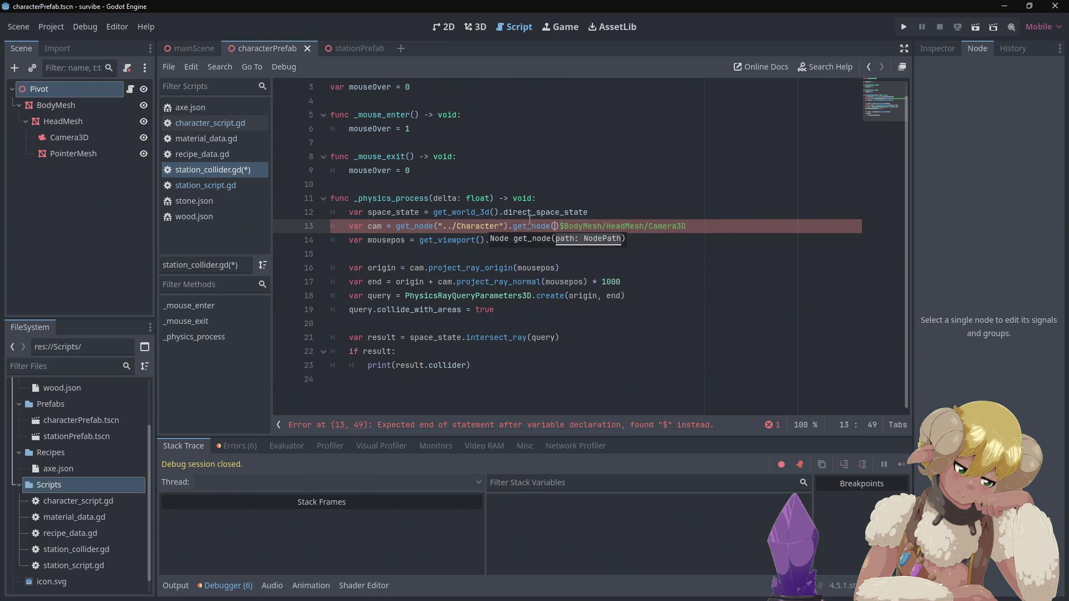
key("Delete")
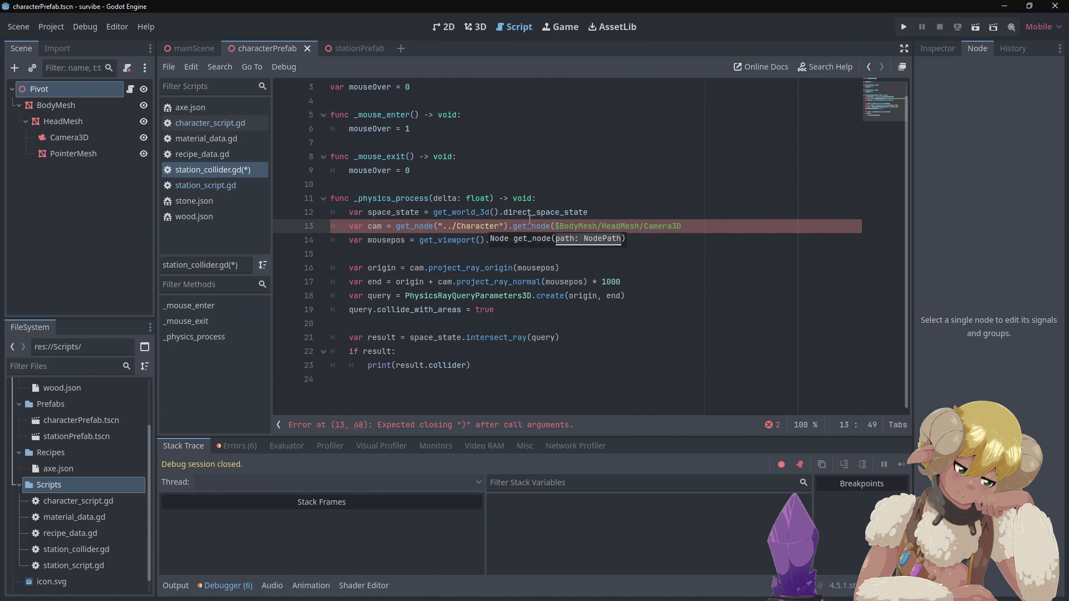
key("Right")
key("BackSpace")
type("\"")
key("Right")
key("Right")
key("Right")
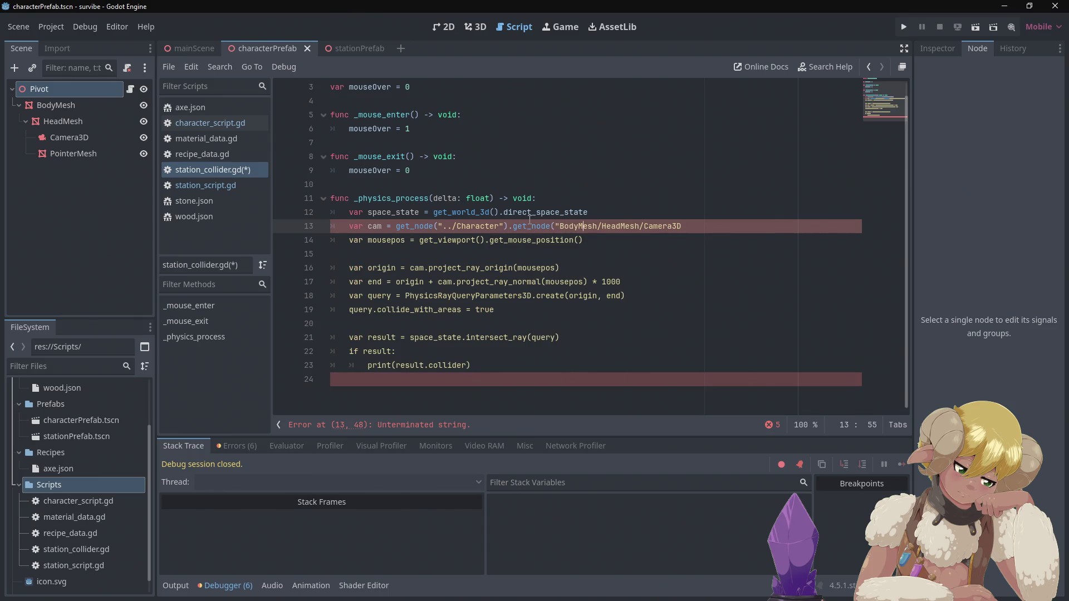
type("\")")
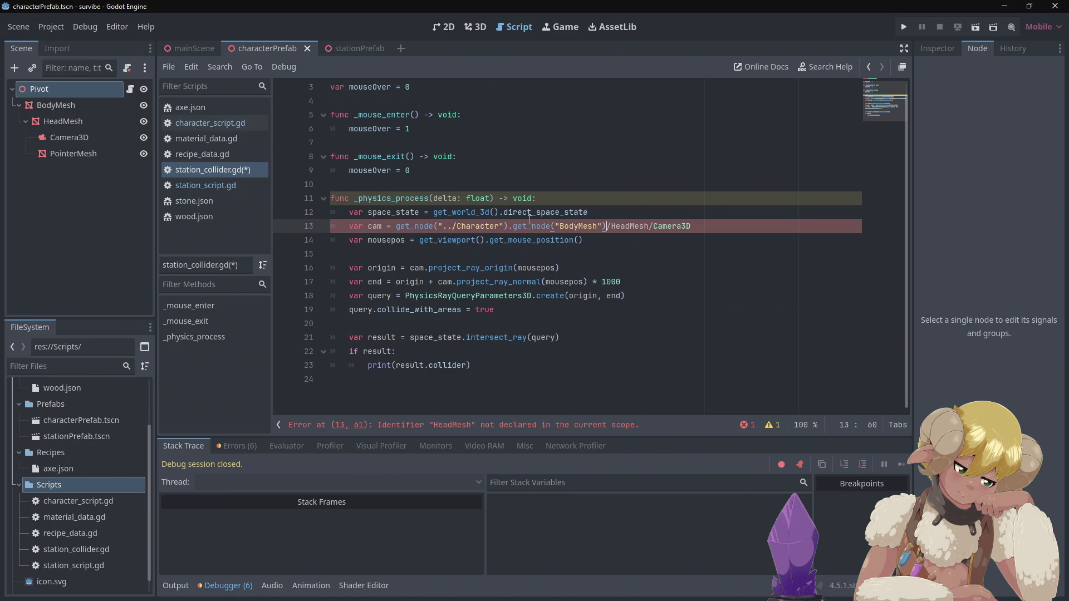
key("shift+Down")
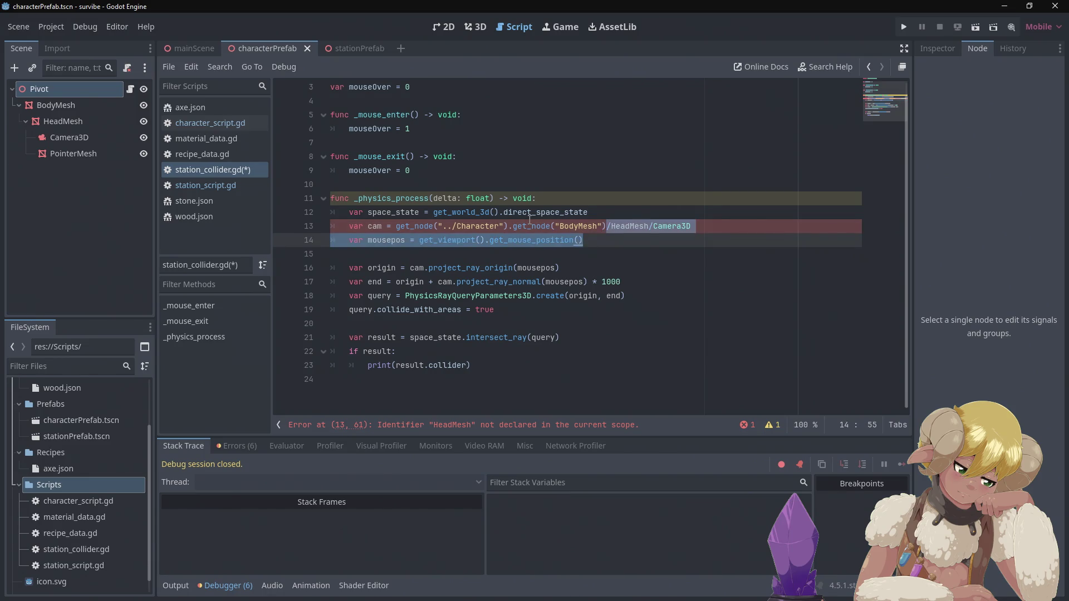
left_click(534, 185)
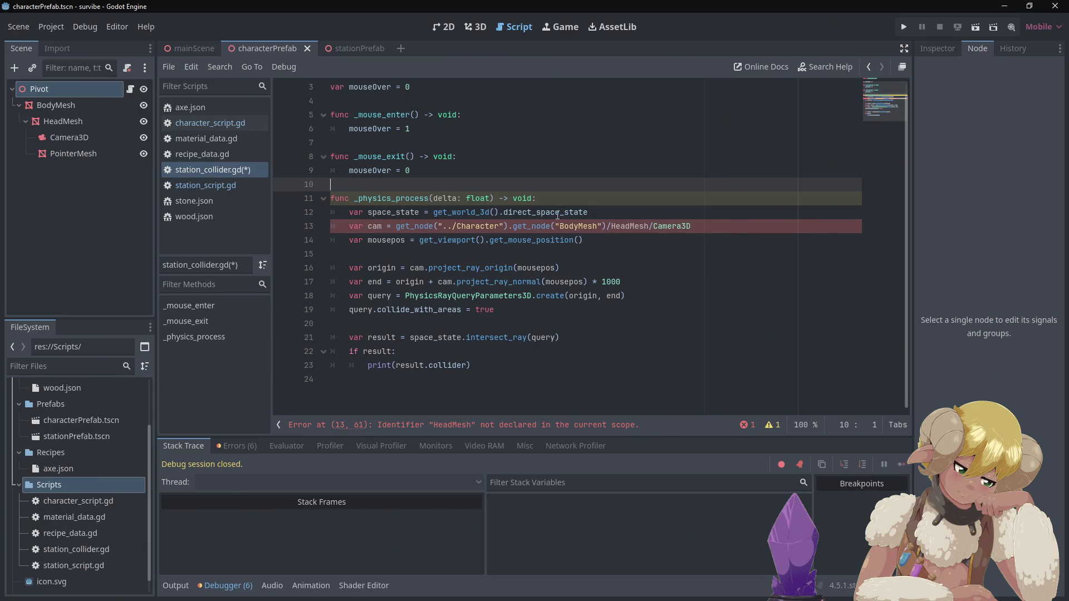
Replace the remaining slashes with get_node calls for HeadMesh and Camera3D, then run the game.
left_click_drag(607, 225, 507, 226)
key("ctrl+c")
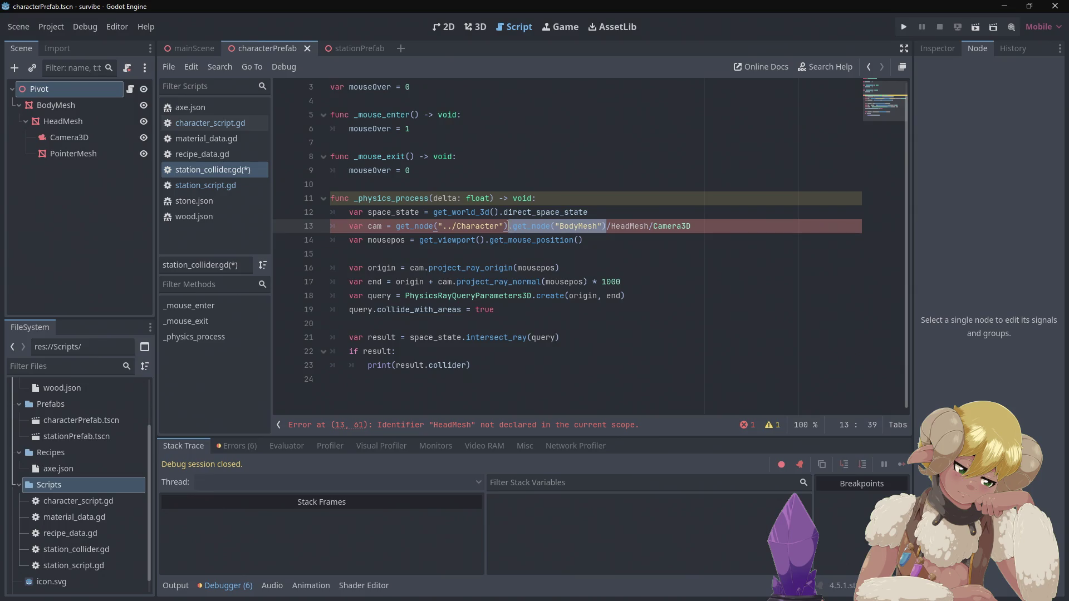
left_click(607, 225)
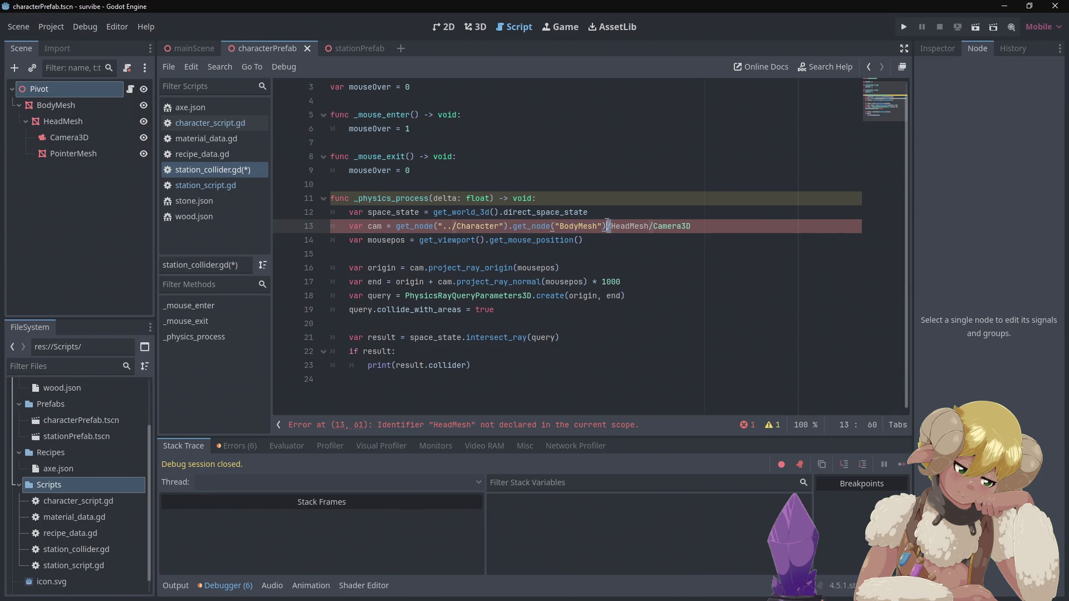
key("ctrl+v")
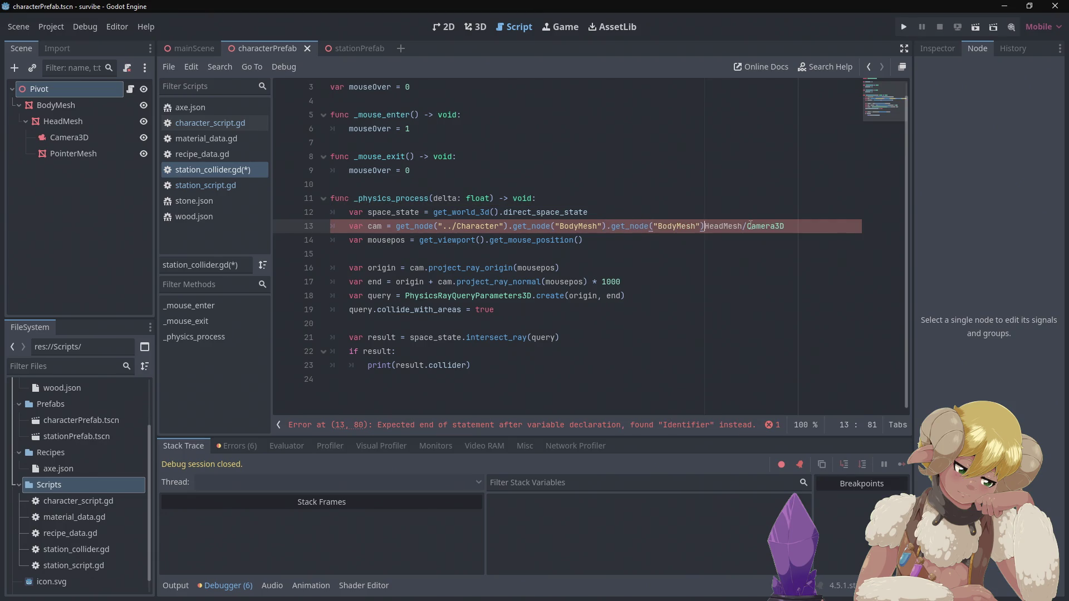
left_click_drag(747, 226, 742, 226)
key("ctrl+v")
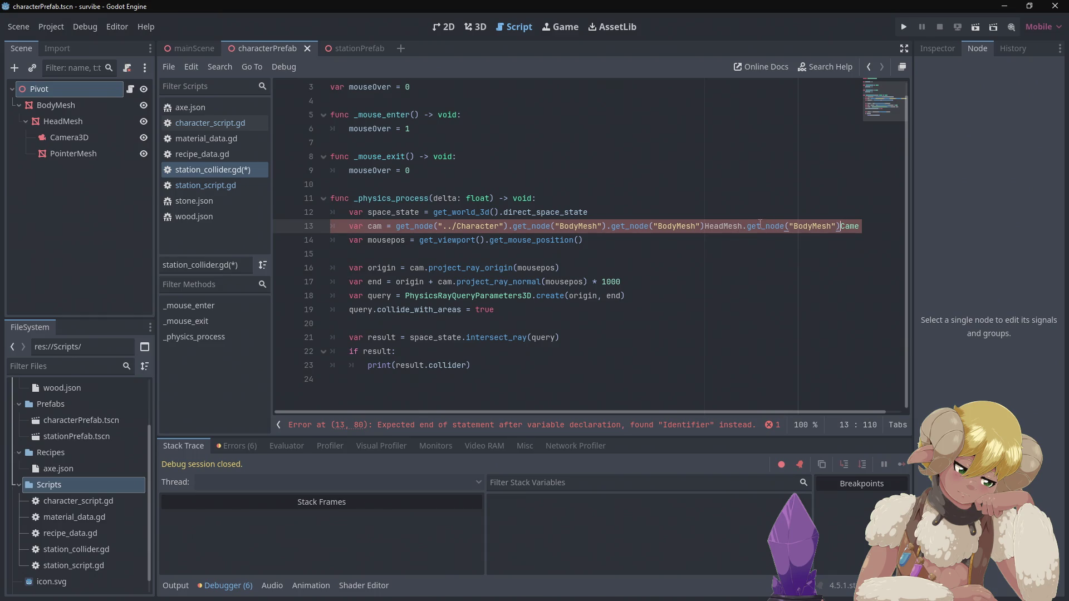
double_click(725, 226)
key("BackSpace")
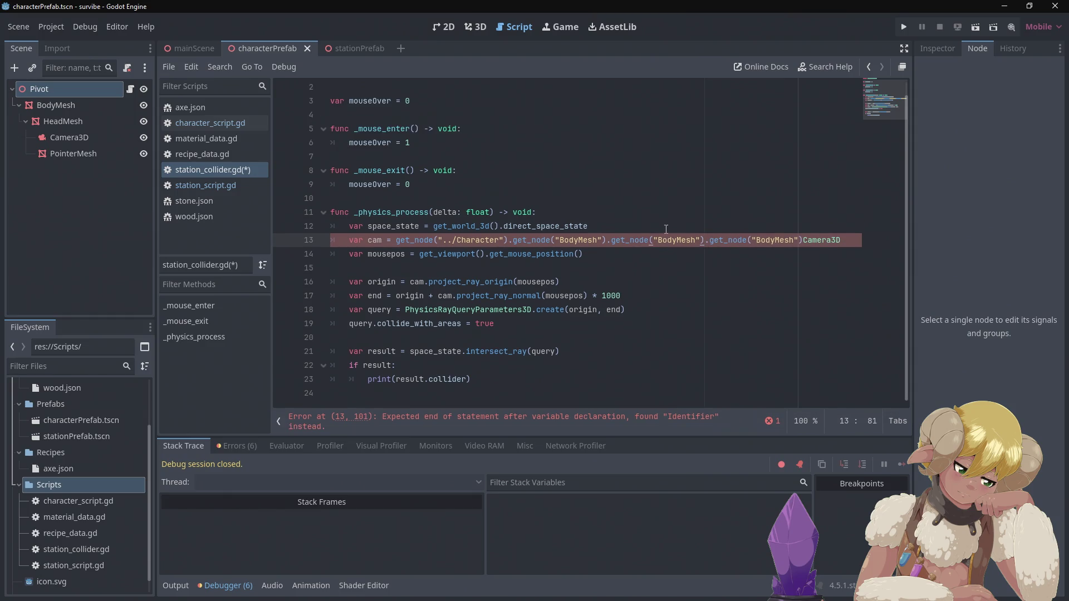
double_click(673, 240)
type("HeadMesh")
double_click(832, 240)
key("BackSpace")
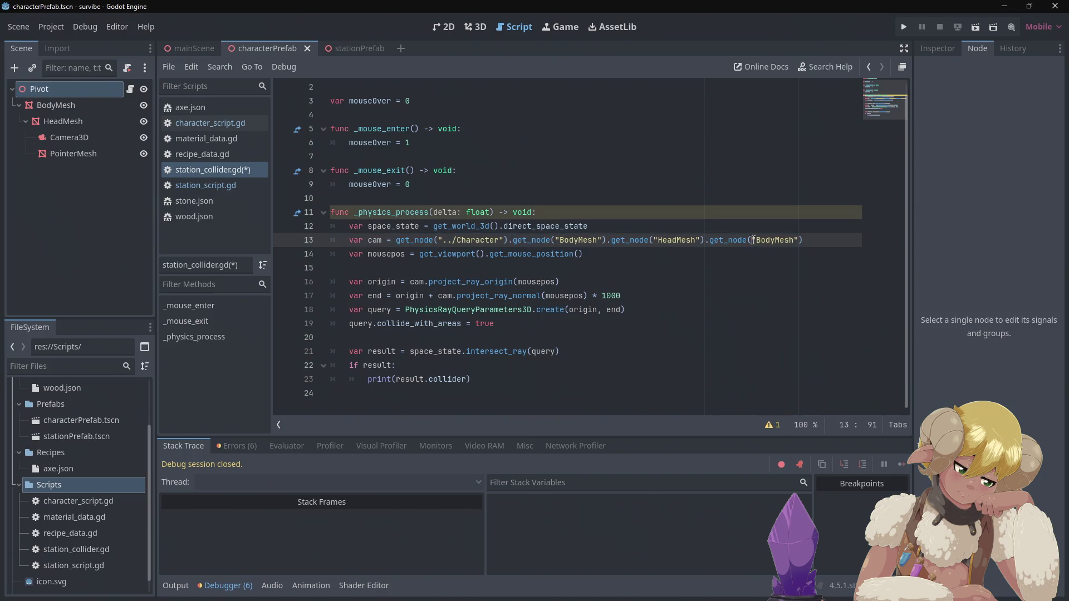
double_click(767, 240)
type("Camera3D")
left_click(802, 251)
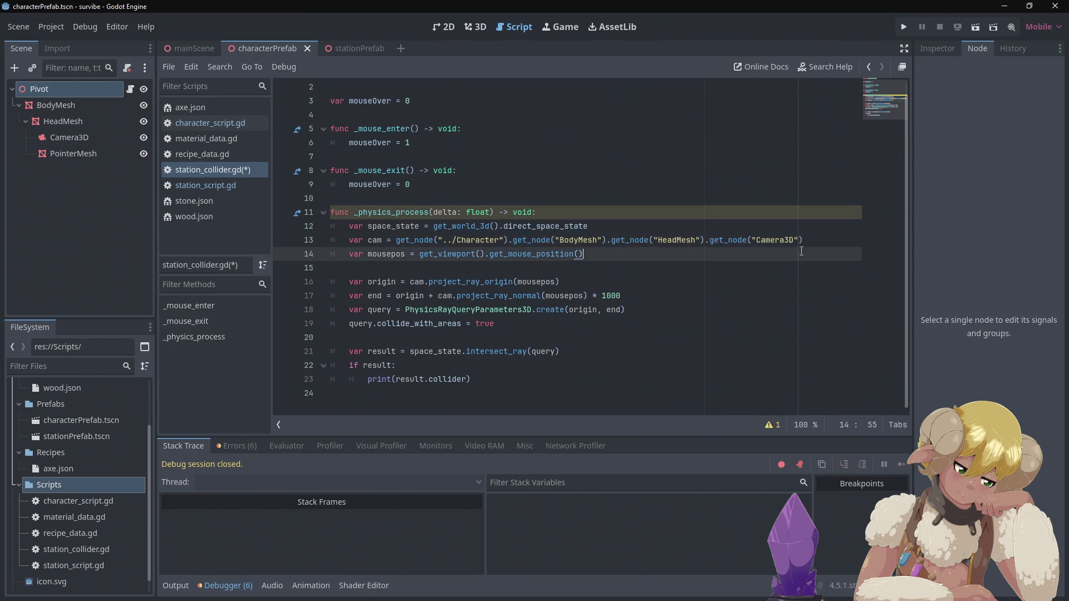
left_click(903, 27)
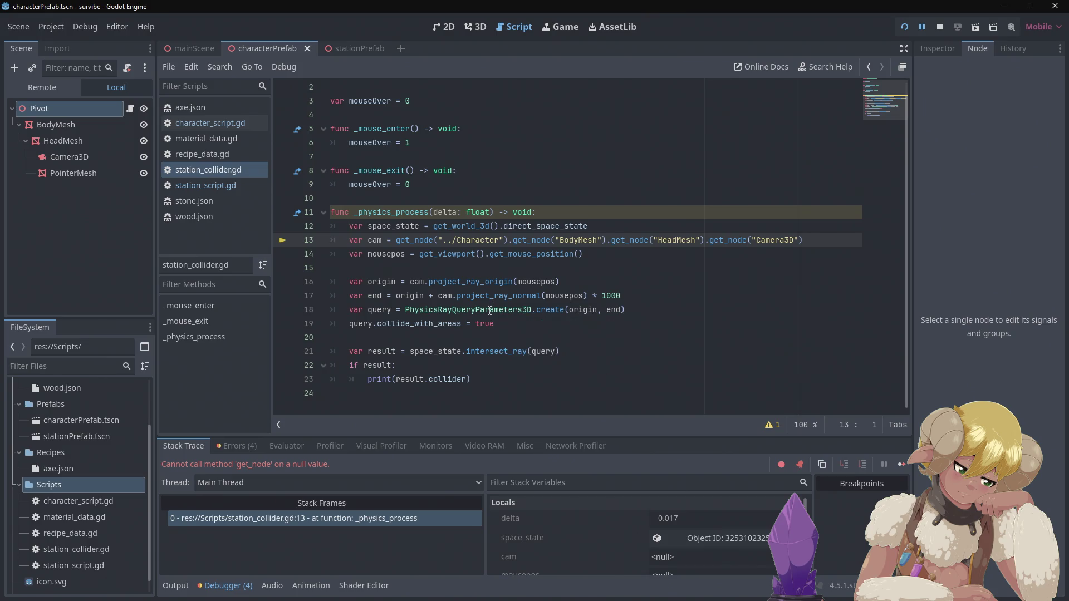
Stop the game after the null get_node error and compare lookups in station_script.gd and character_script.gd.
mouse_move(489, 310)
left_click(946, 30)
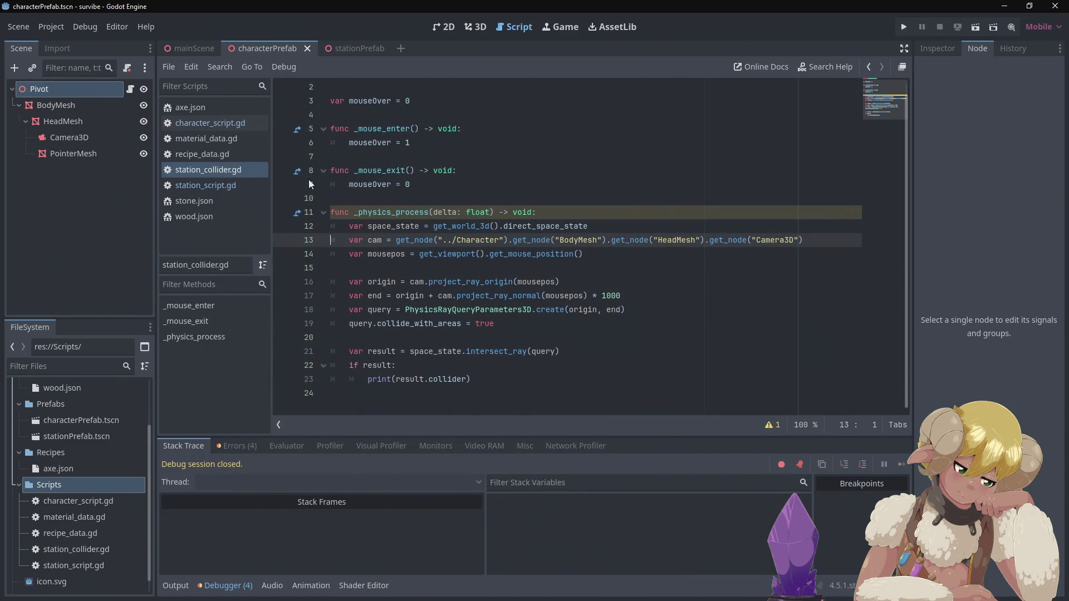
left_click(229, 180)
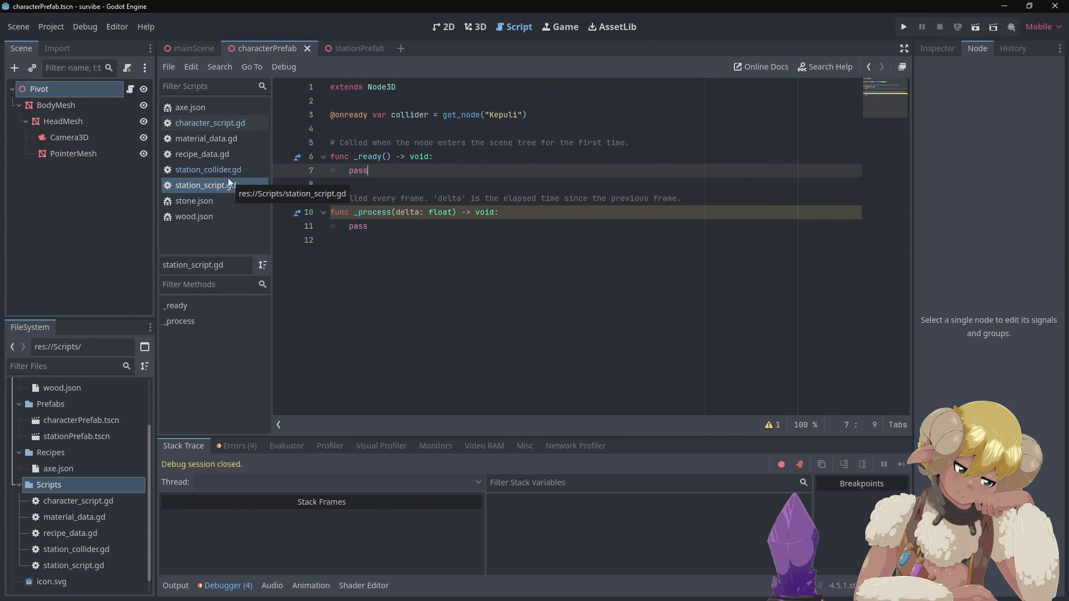
left_click(218, 169)
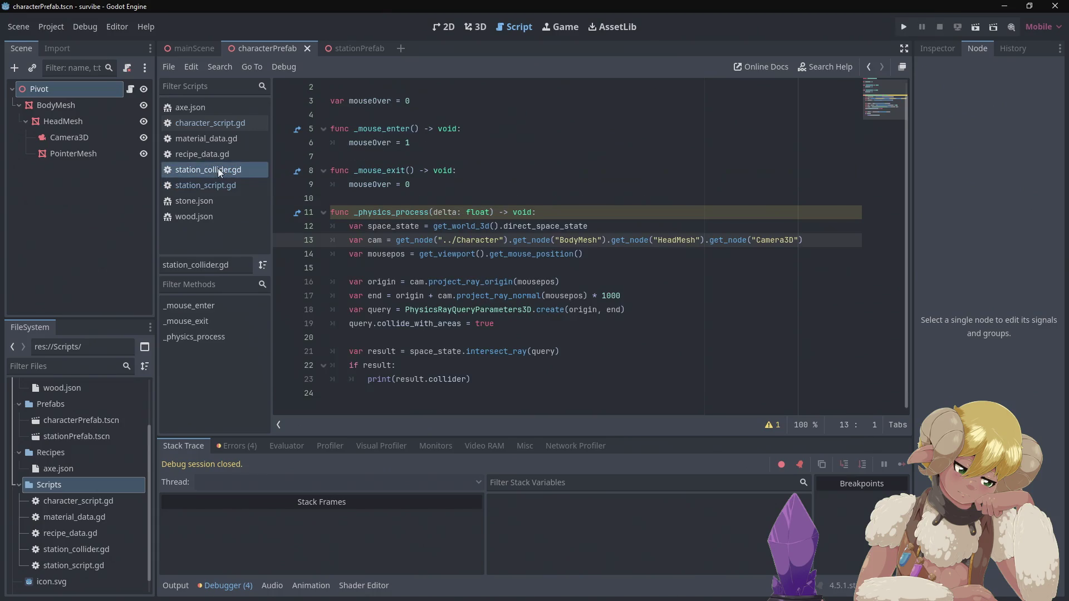
left_click(219, 122)
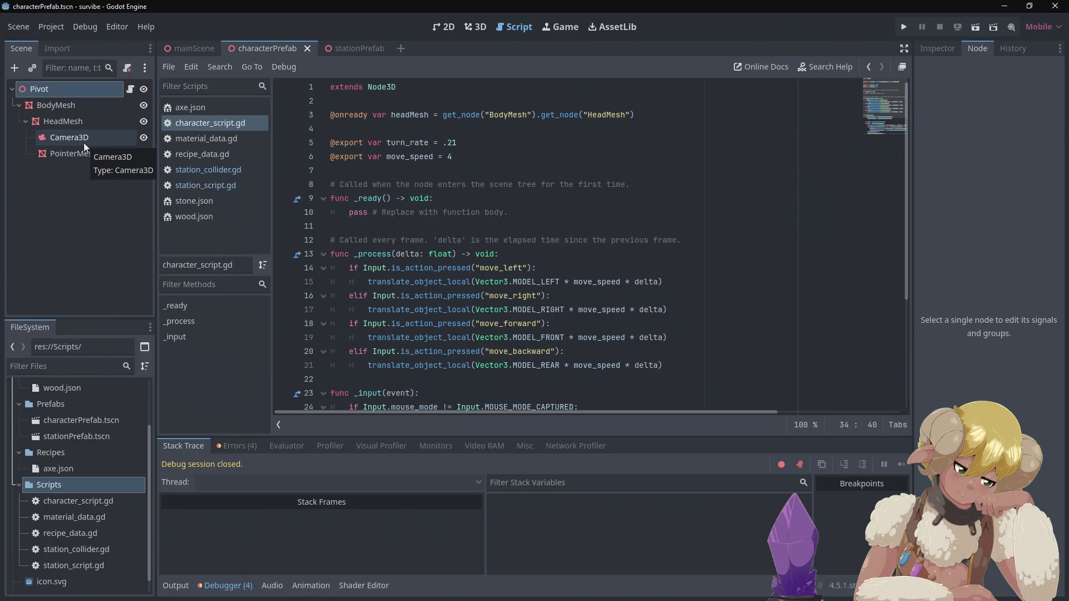
left_click(212, 168)
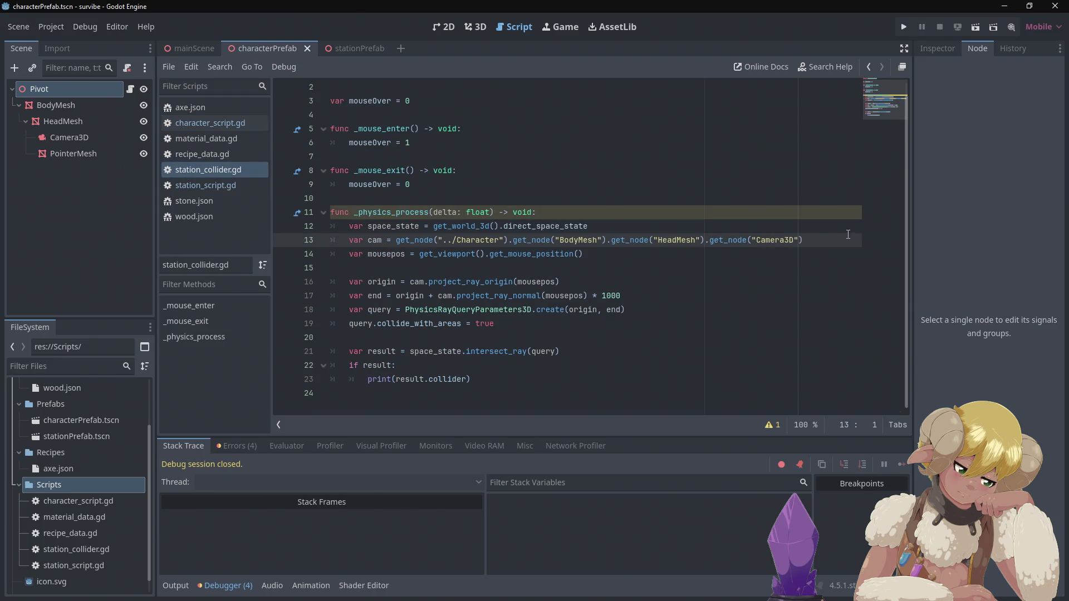
Remove .get_node("Camera3D") from line 13, rerun the game, and stop it after the null error.
left_click_drag(827, 237, 710, 240)
key("BackSpace")
left_click(904, 27)
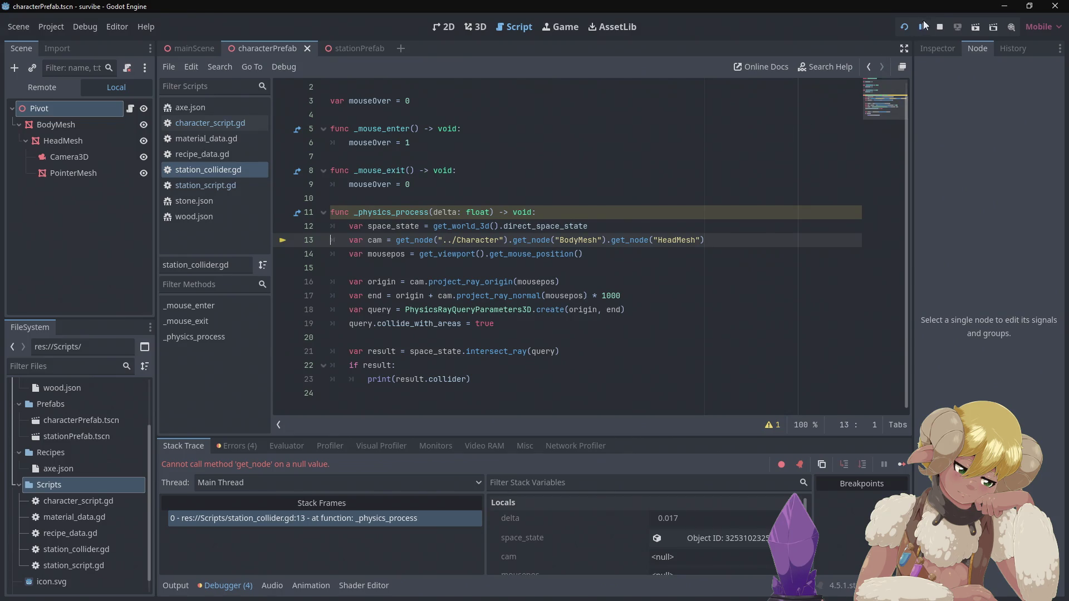
left_click(941, 26)
left_click(710, 221)
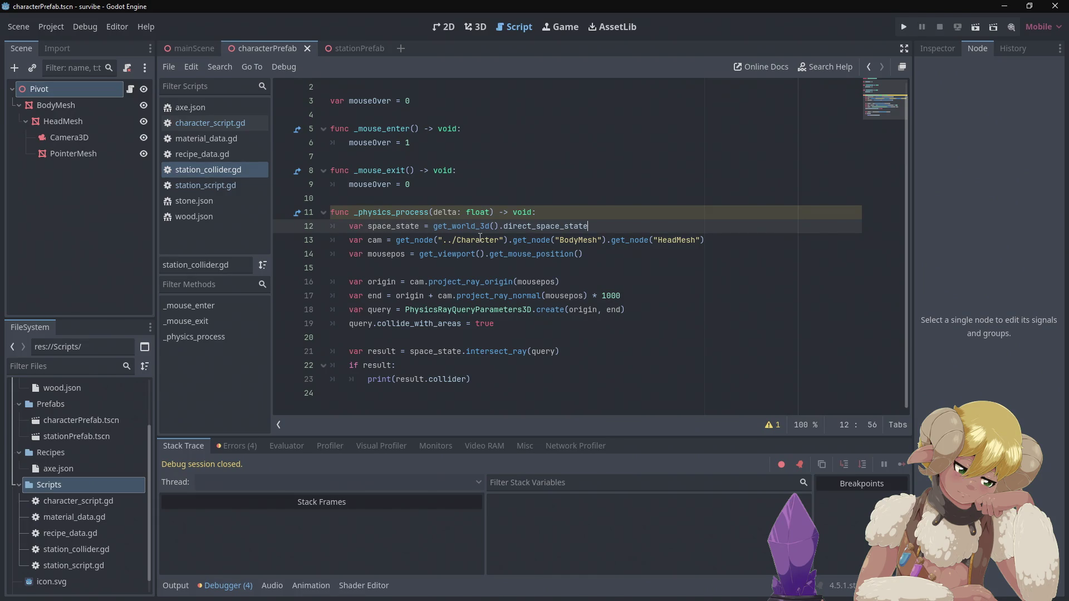
Rename the characterPrefab root node from Pivot to Character and save the scene.
right_click(51, 92)
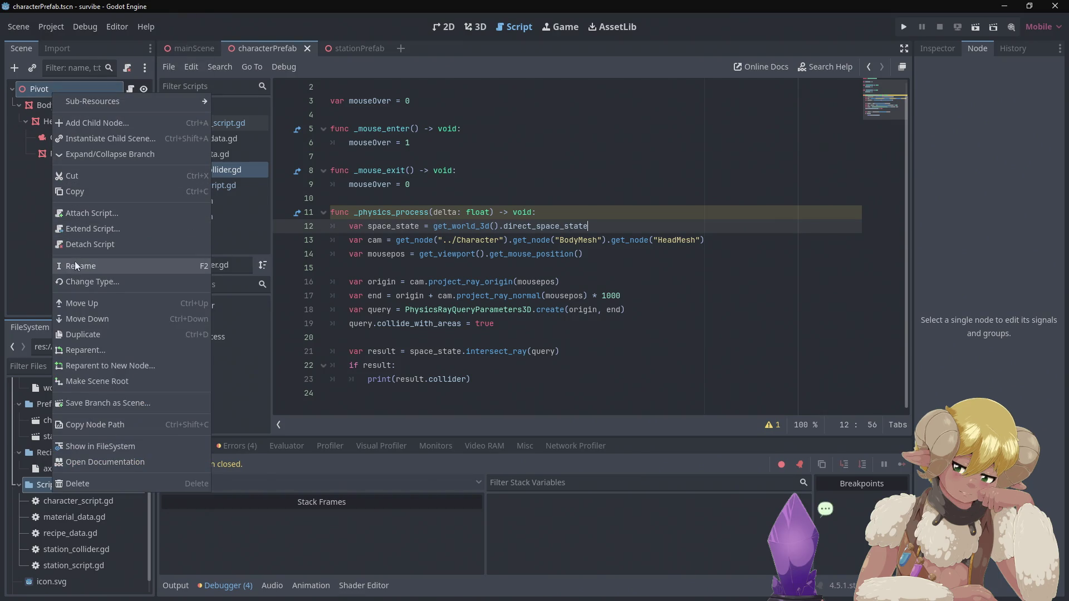
left_click(75, 265)
type("Character")
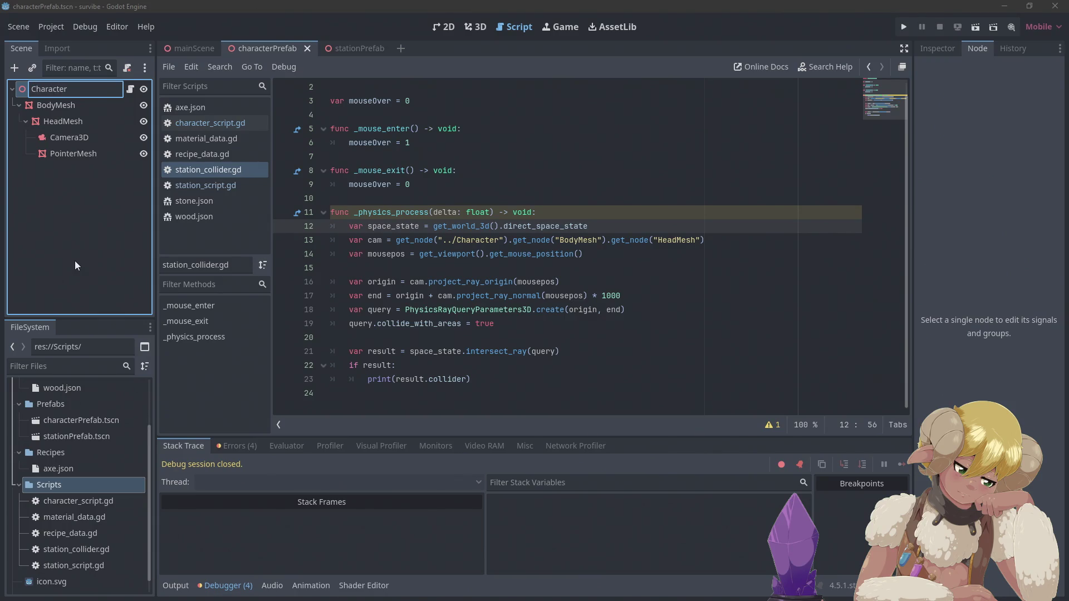
key("Return")
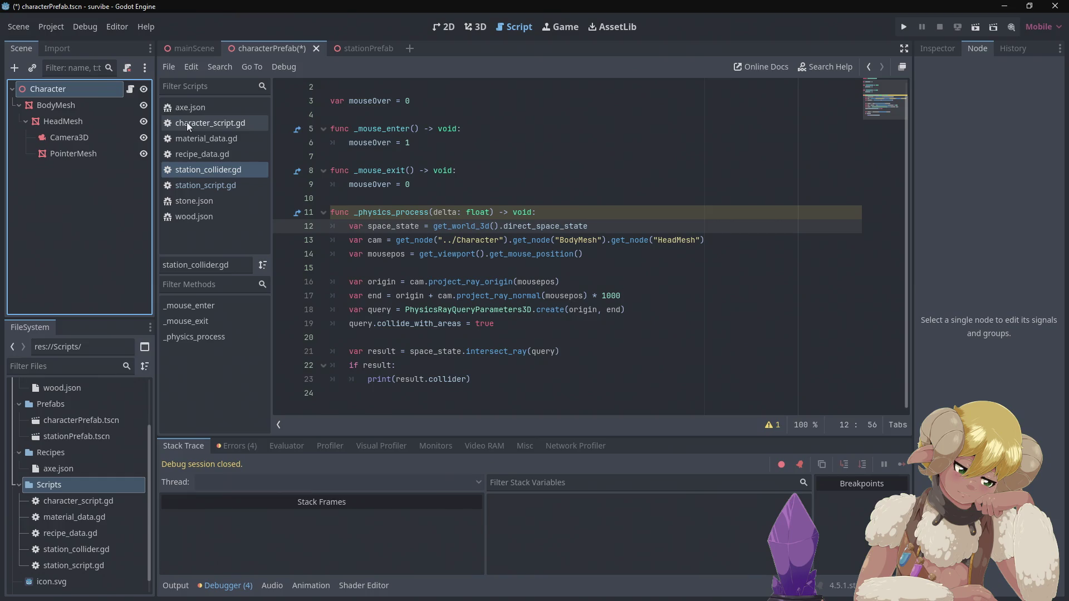
key("ctrl+s")
Rename the stationPrefab root node from Pivot to Station, save it, and return to characterPrefab.
left_click(356, 47)
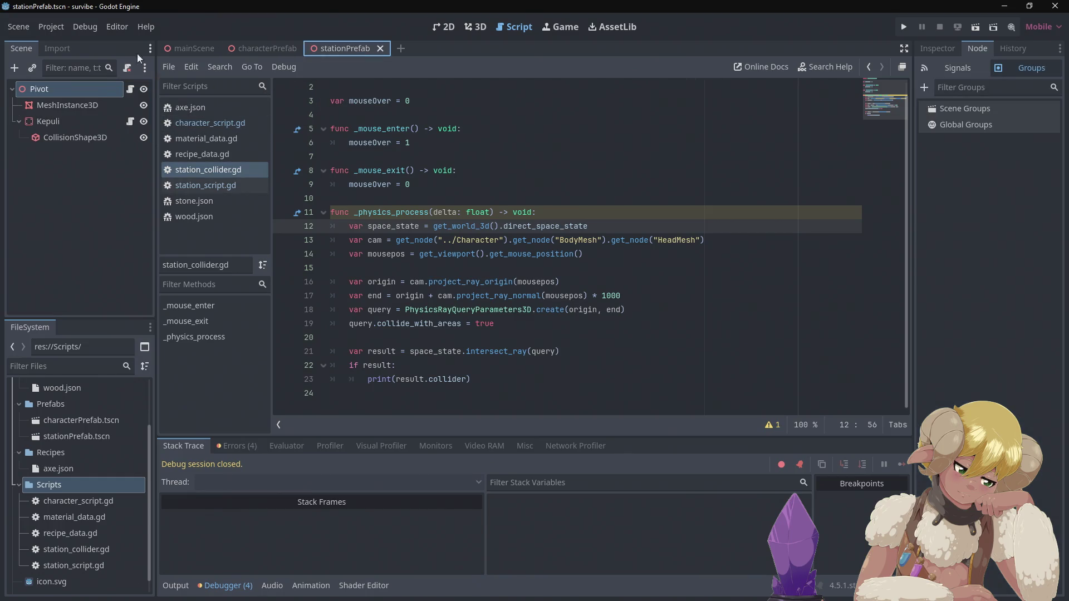
right_click(62, 89)
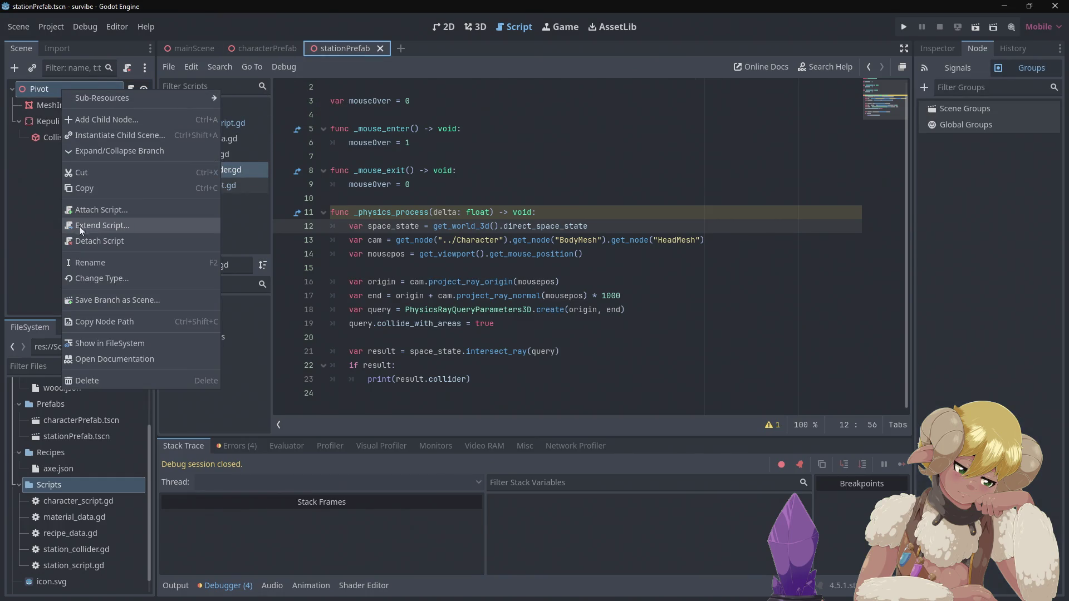
left_click(91, 263)
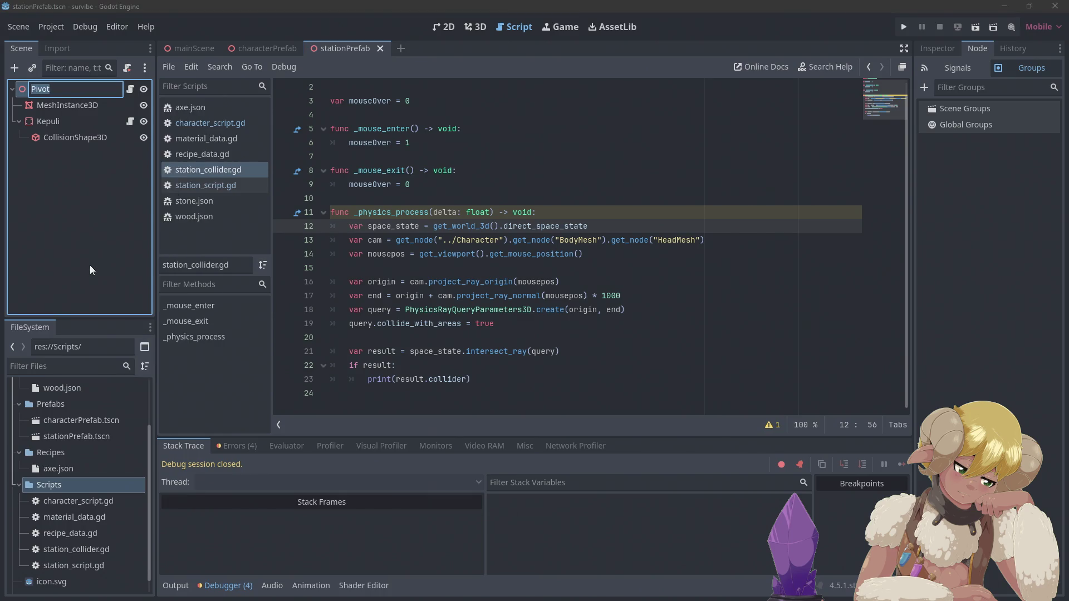
type("Station")
key("Return")
key("ctrl+s")
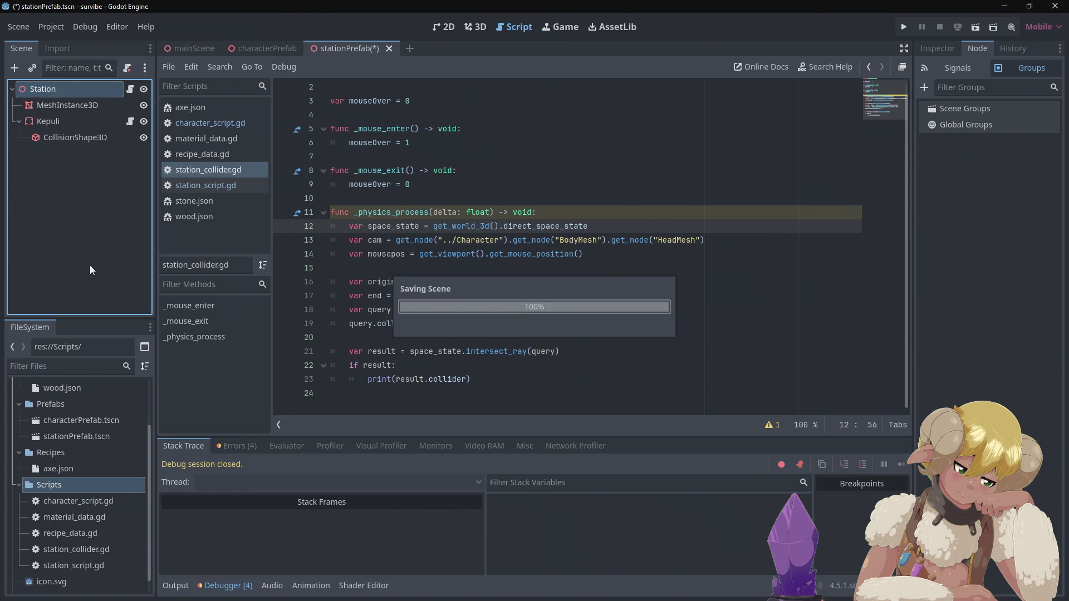
left_click(279, 49)
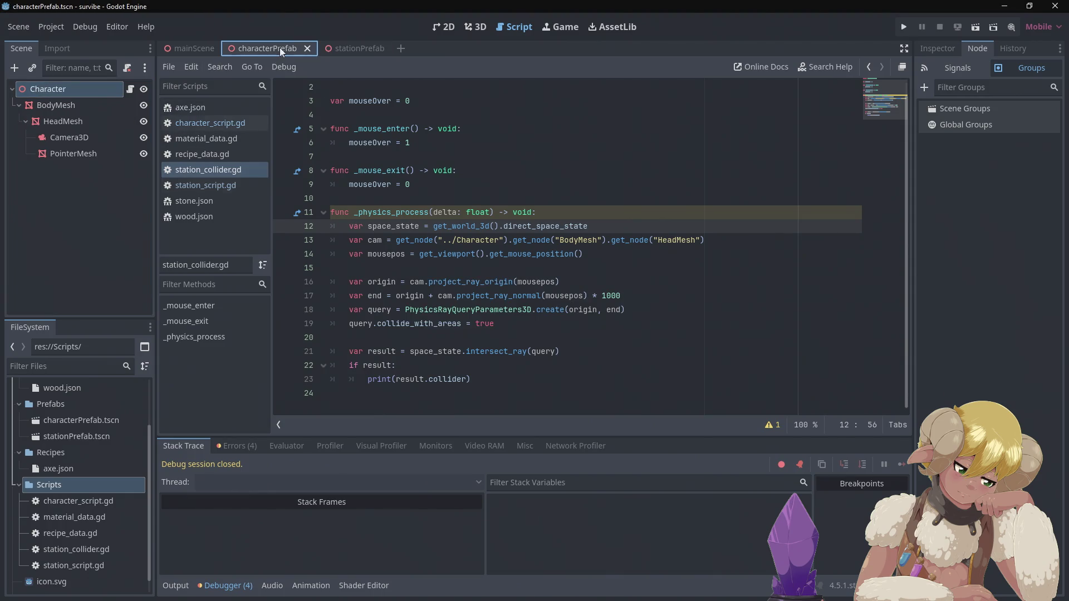
left_click(904, 25)
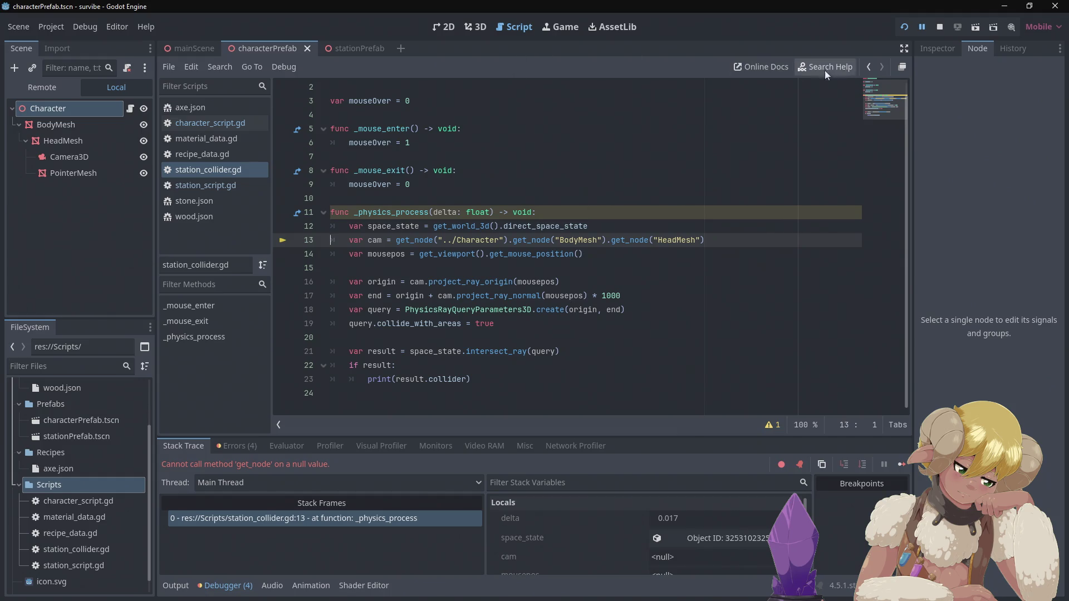
left_click(943, 27)
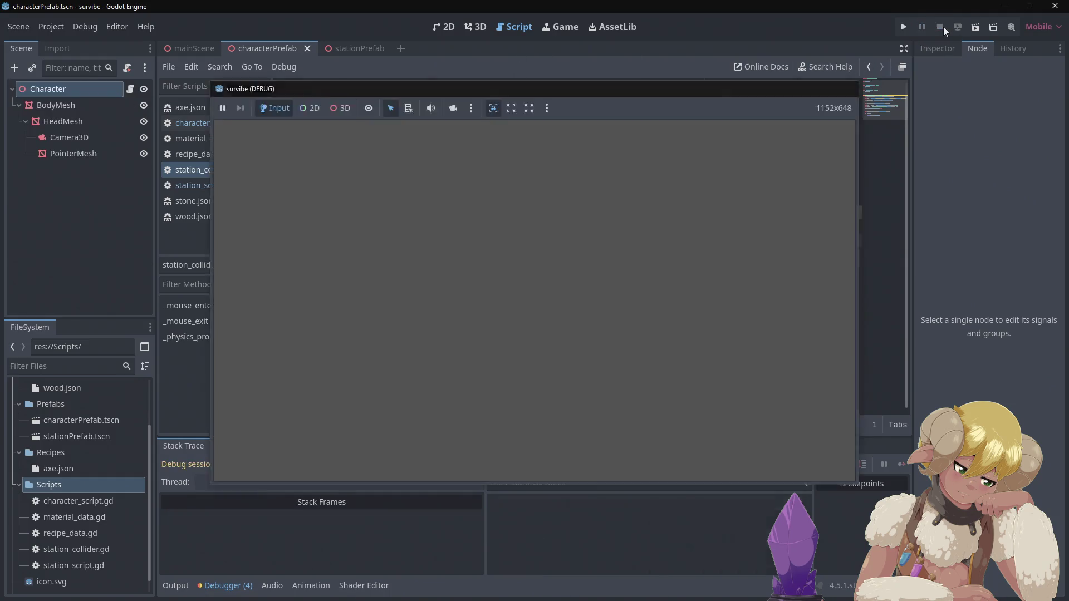
left_click(573, 156)
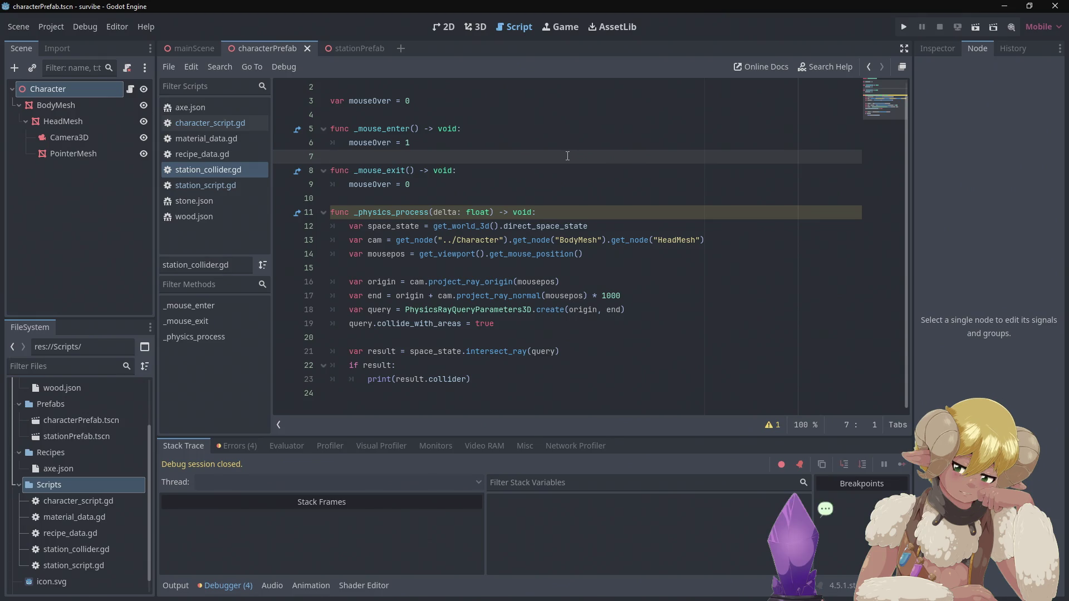
left_click(449, 240)
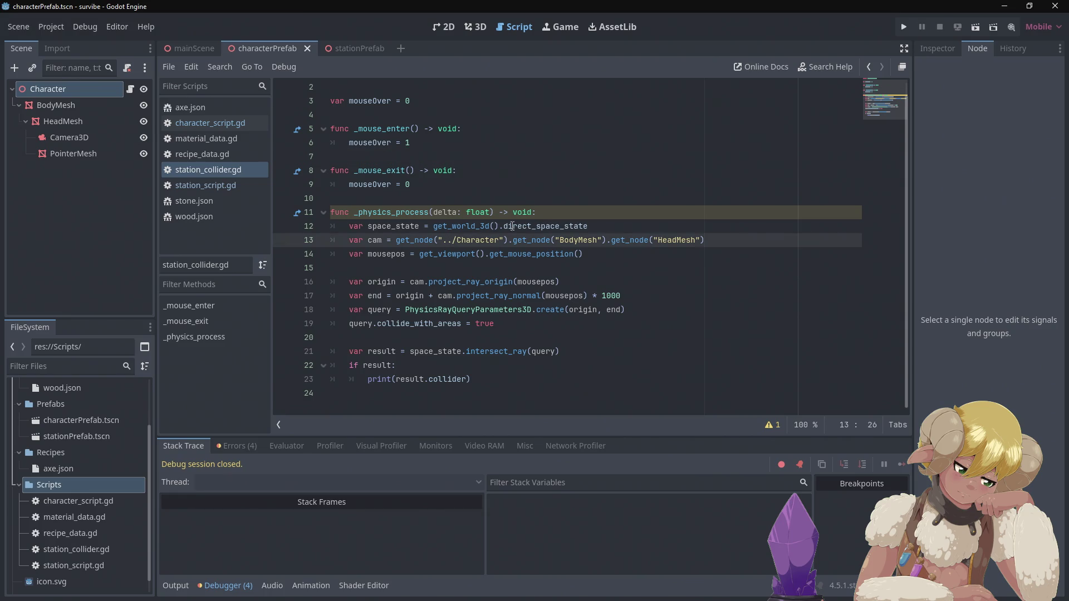
key("BackSpace")
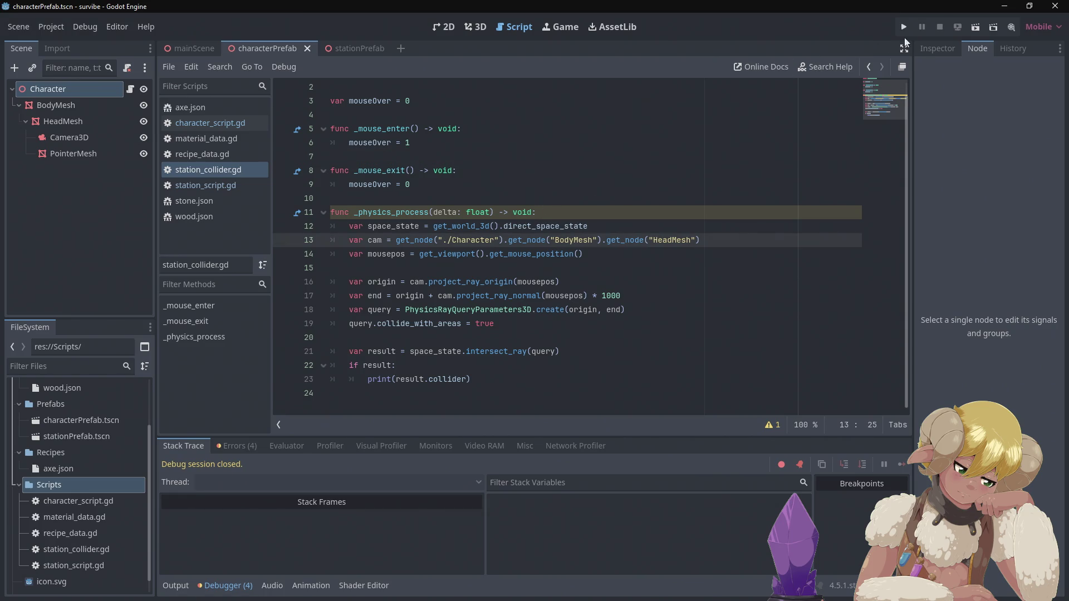
left_click(910, 26)
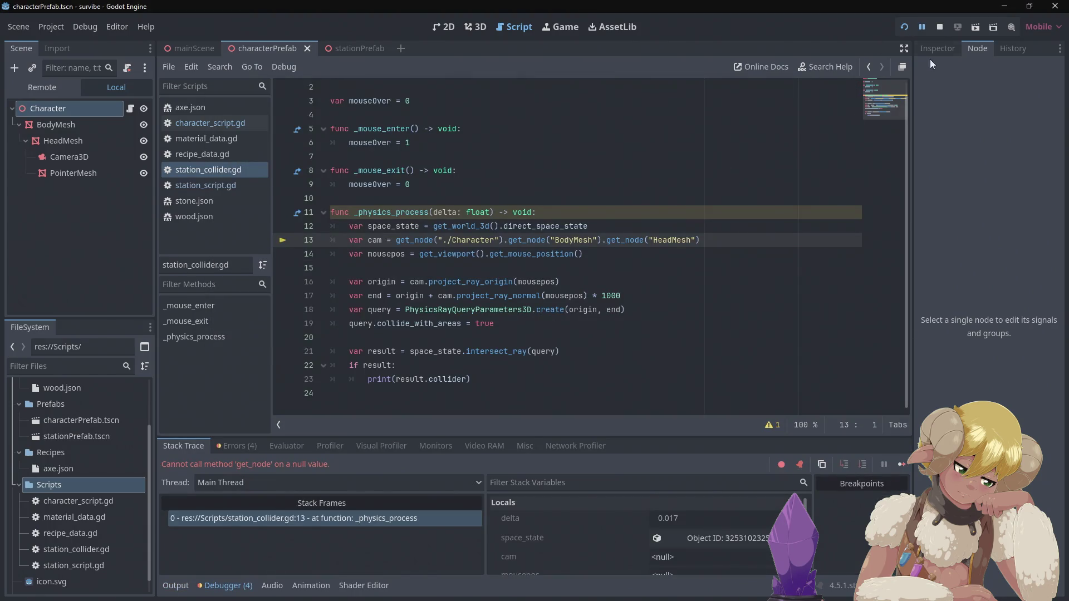
left_click(941, 29)
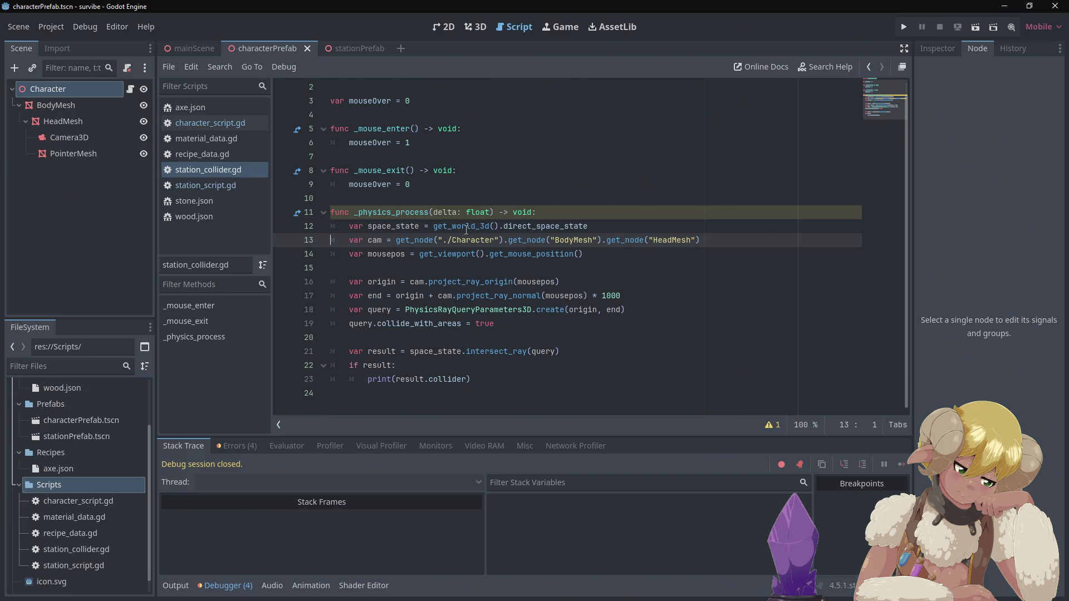
left_click(447, 239)
type(".")
key("ctrl+s")
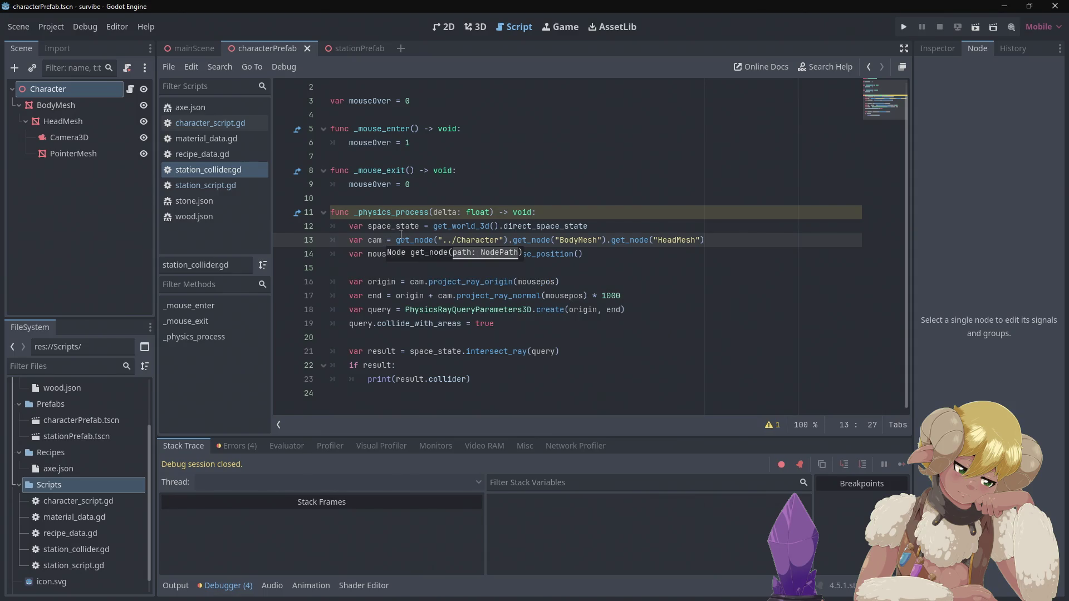
left_click(175, 48)
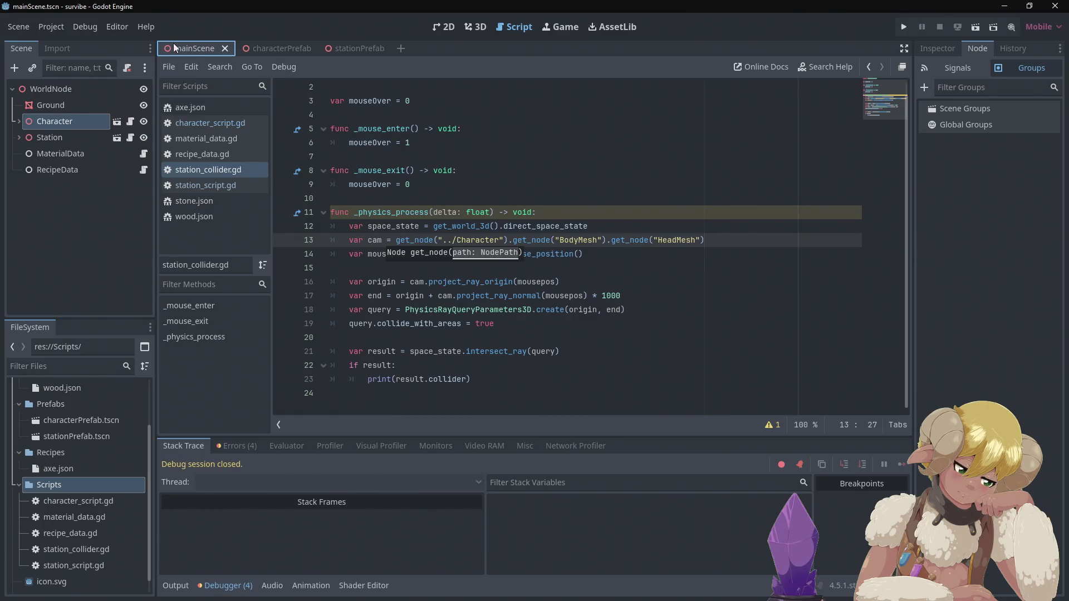
left_click(265, 49)
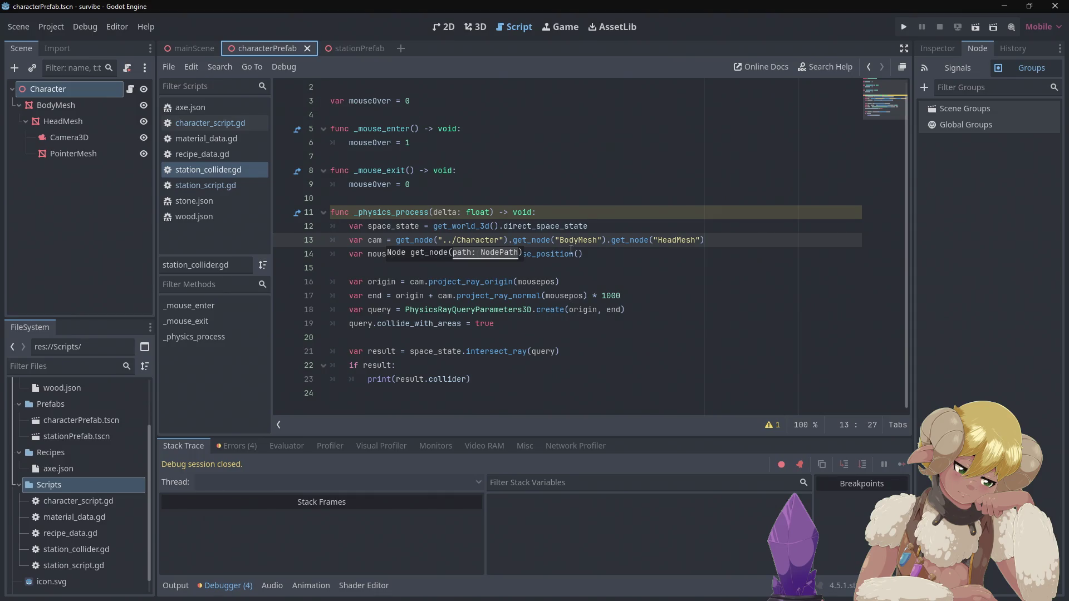
left_click(725, 240)
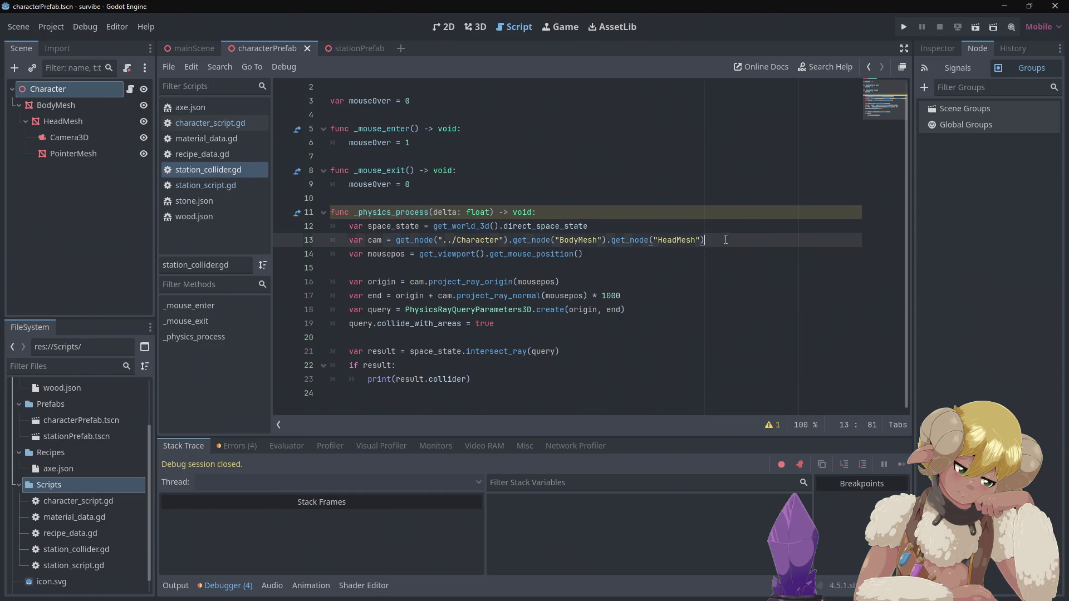
left_click_drag(725, 240, 520, 233)
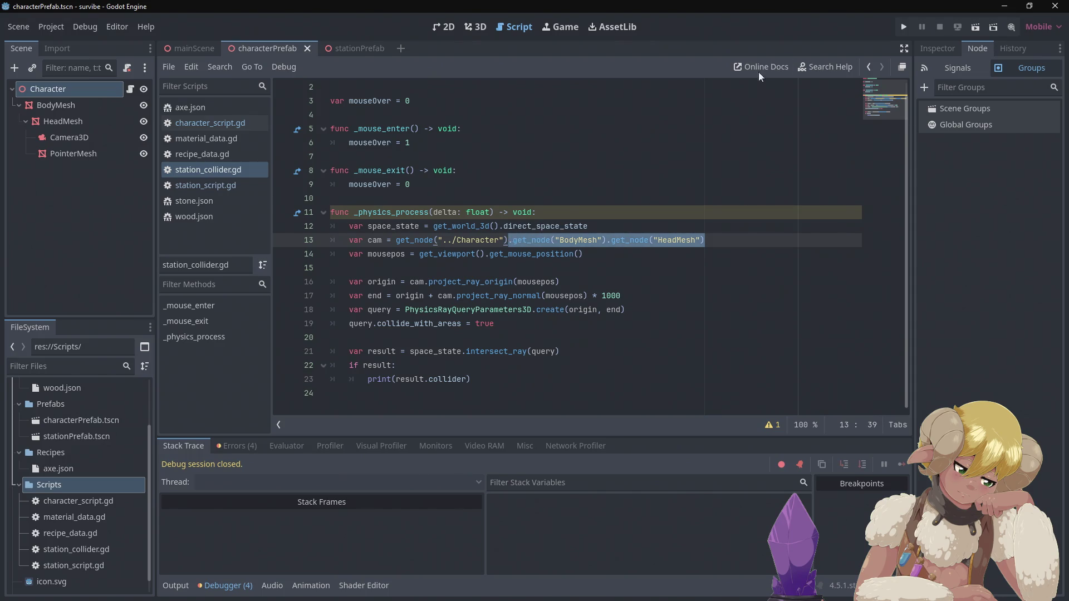
key("BackSpace")
left_click(908, 26)
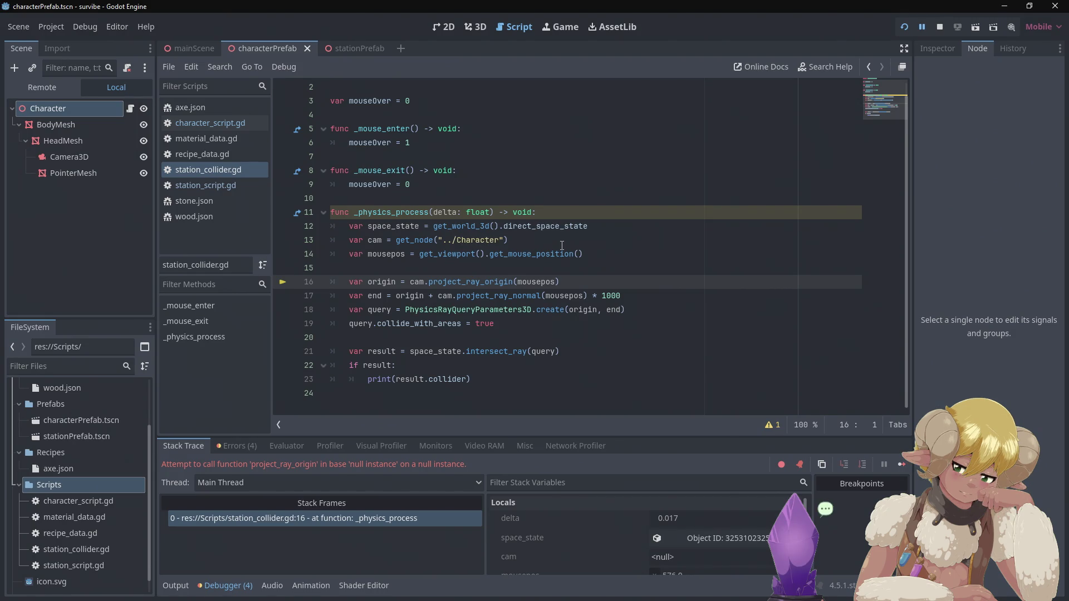
left_click(943, 25)
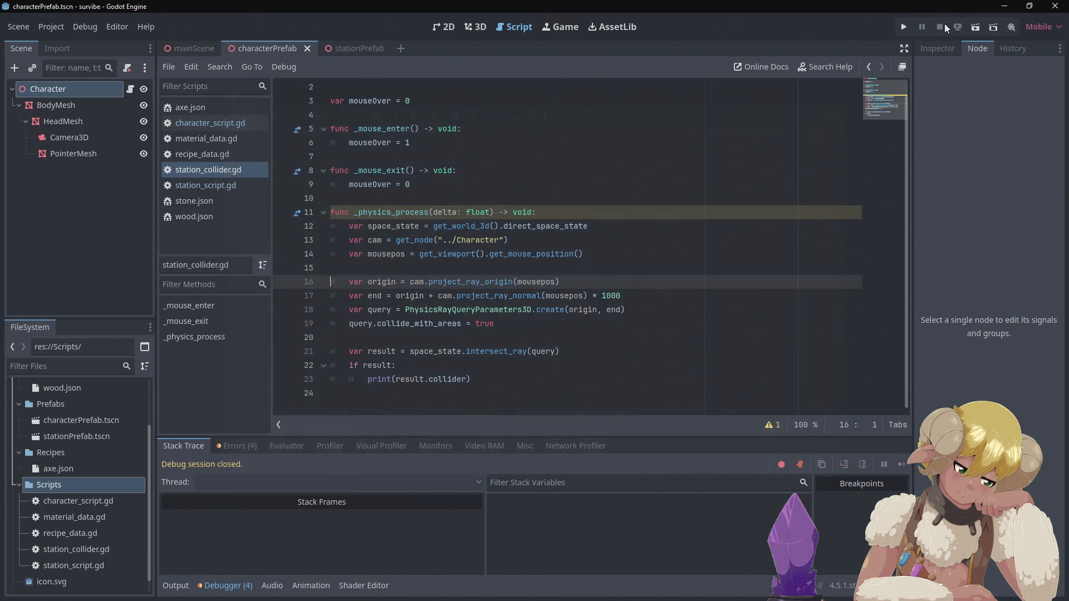
left_click(658, 230)
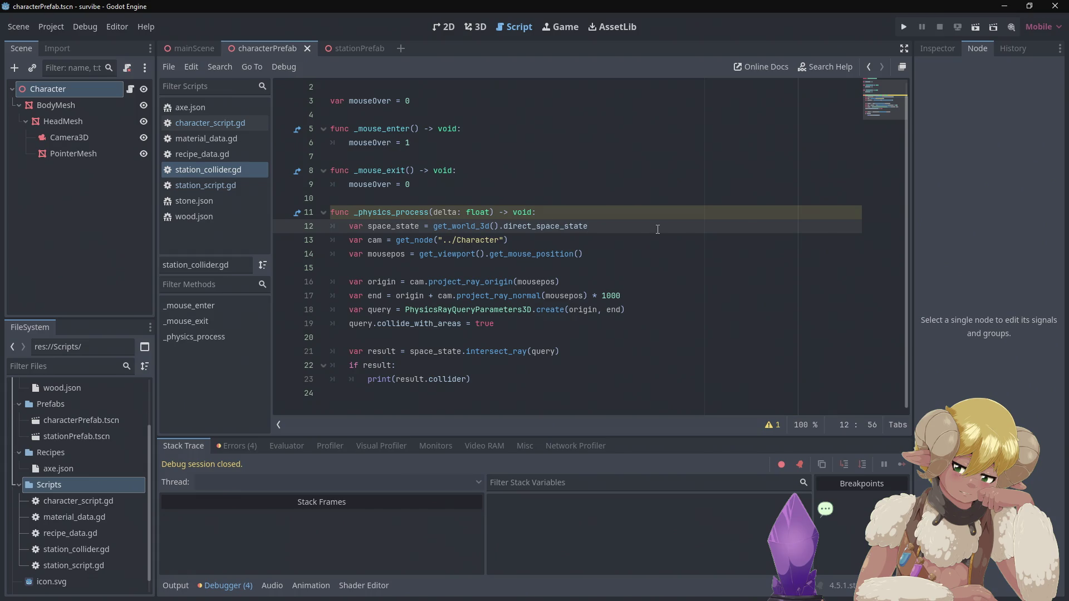
key("ctrl+z")
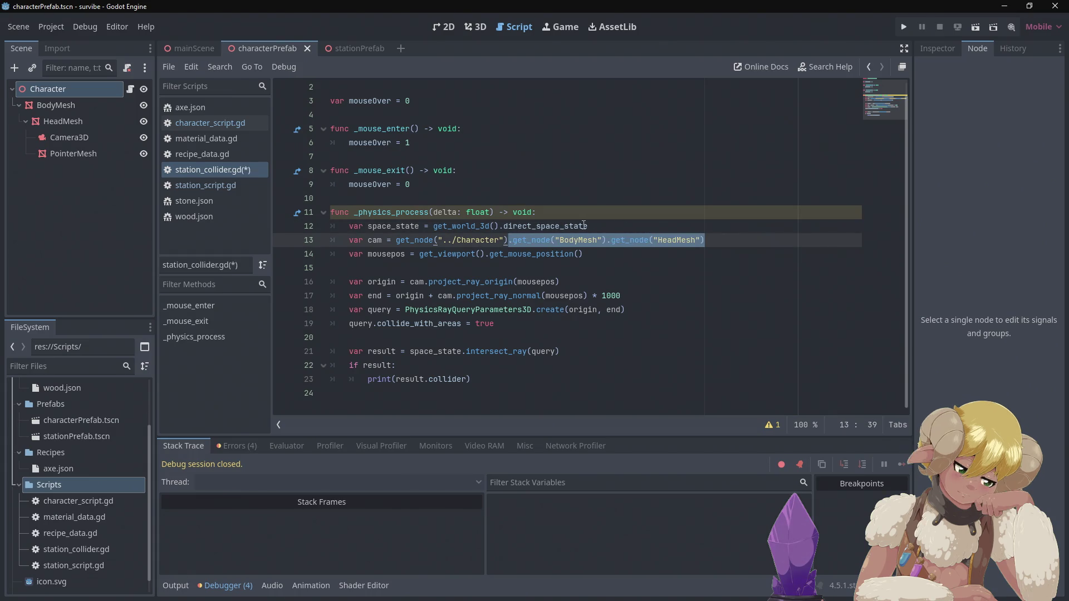
mouse_move(508, 224)
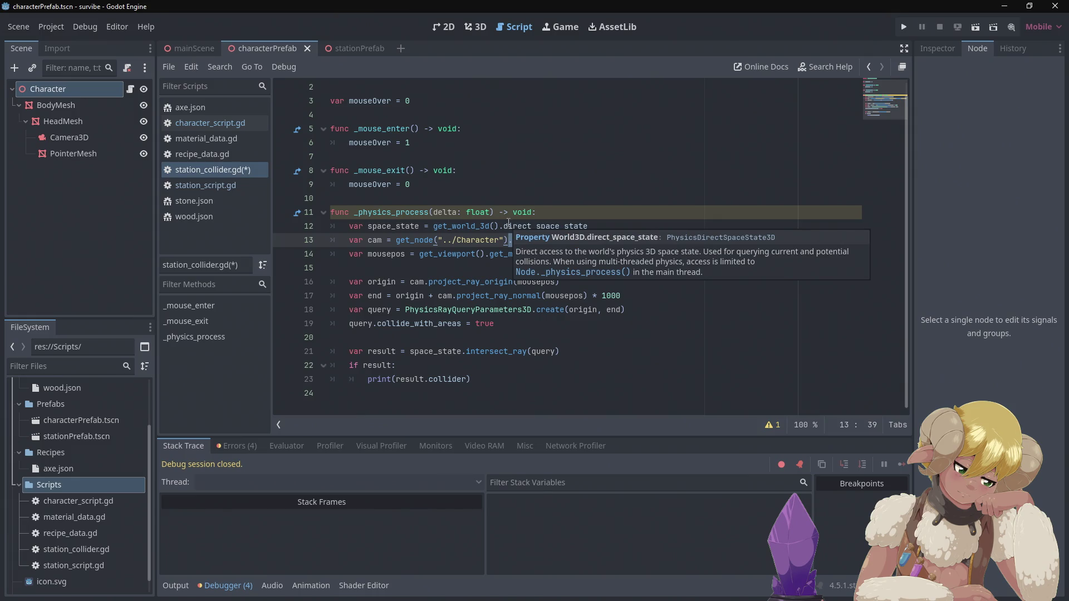
left_click(612, 196)
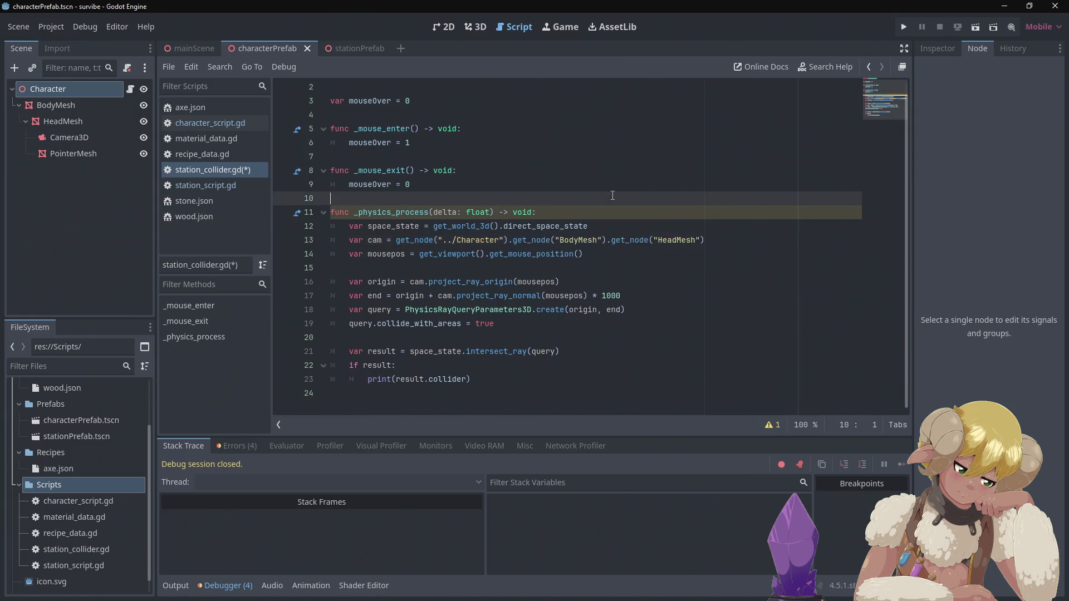
left_click(512, 240)
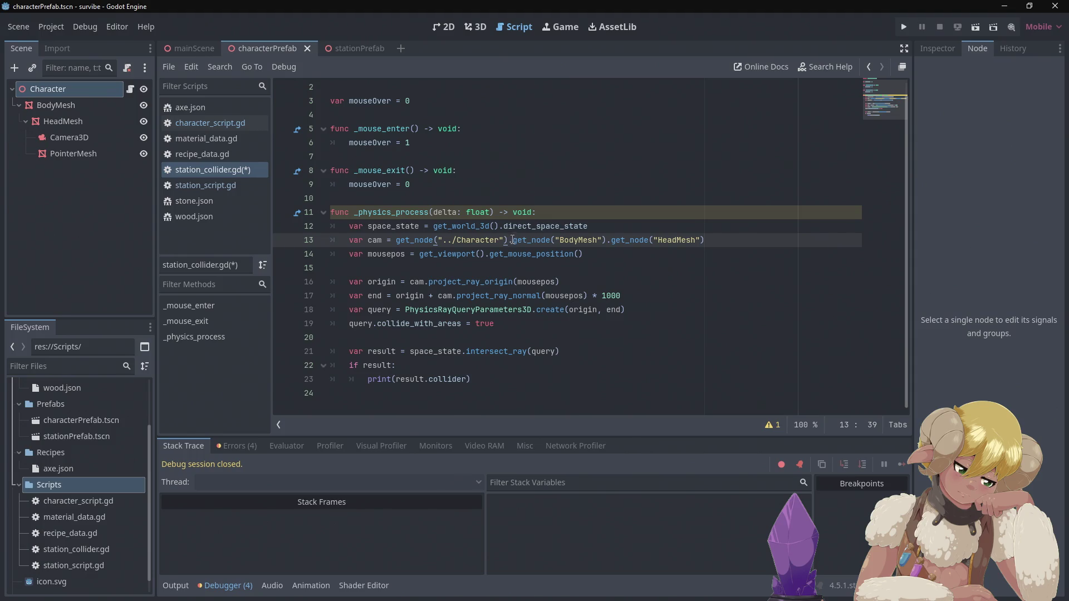
left_click(529, 238)
mouse_move(529, 236)
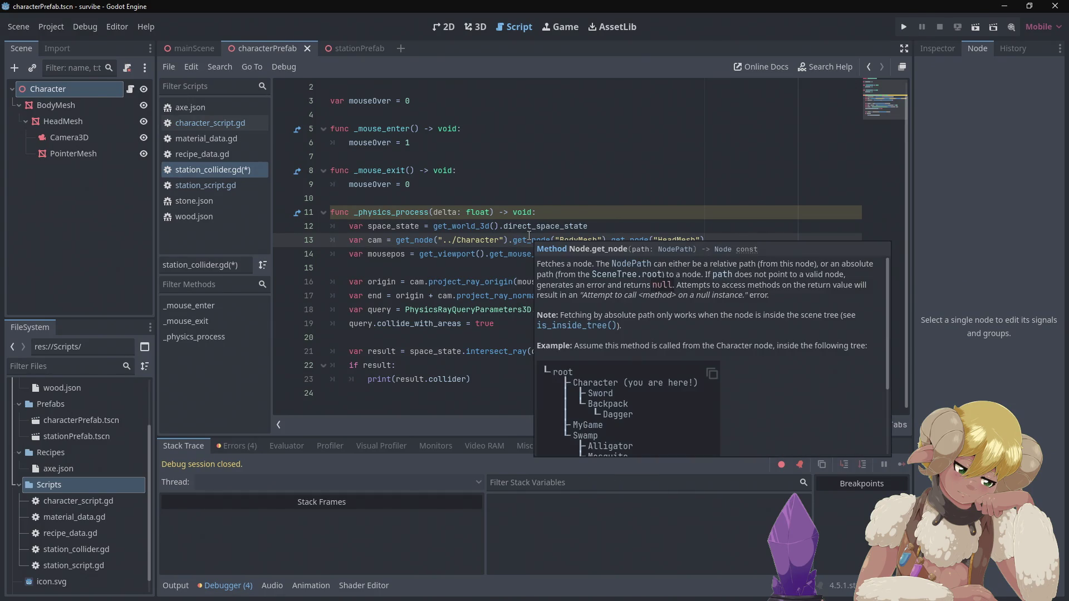
Try swapping get_node for get_child on line 13, then undo it and the accidental line break.
type("get")
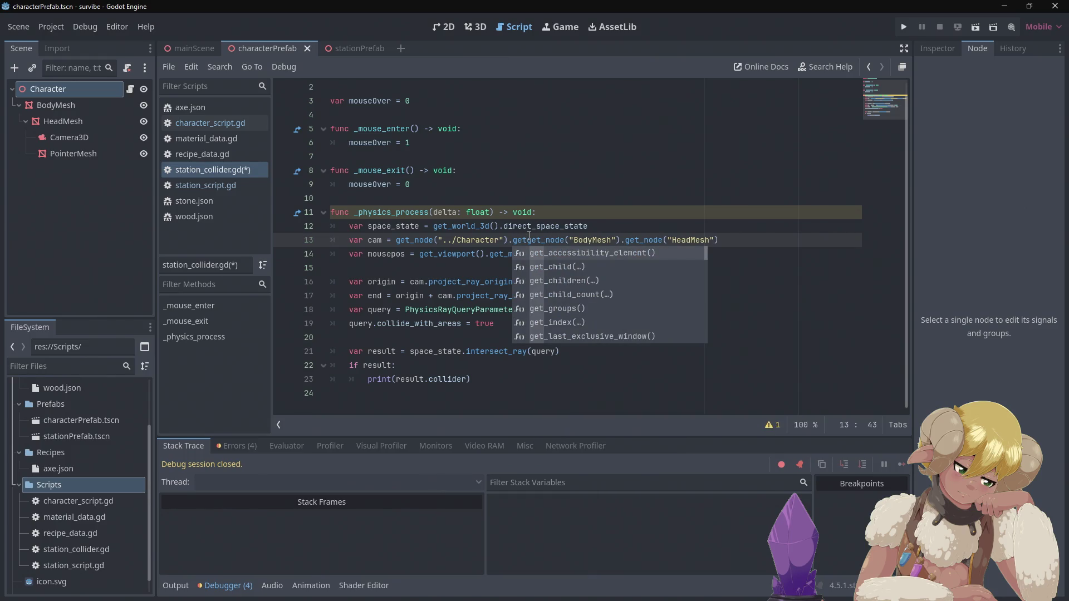
key("Down")
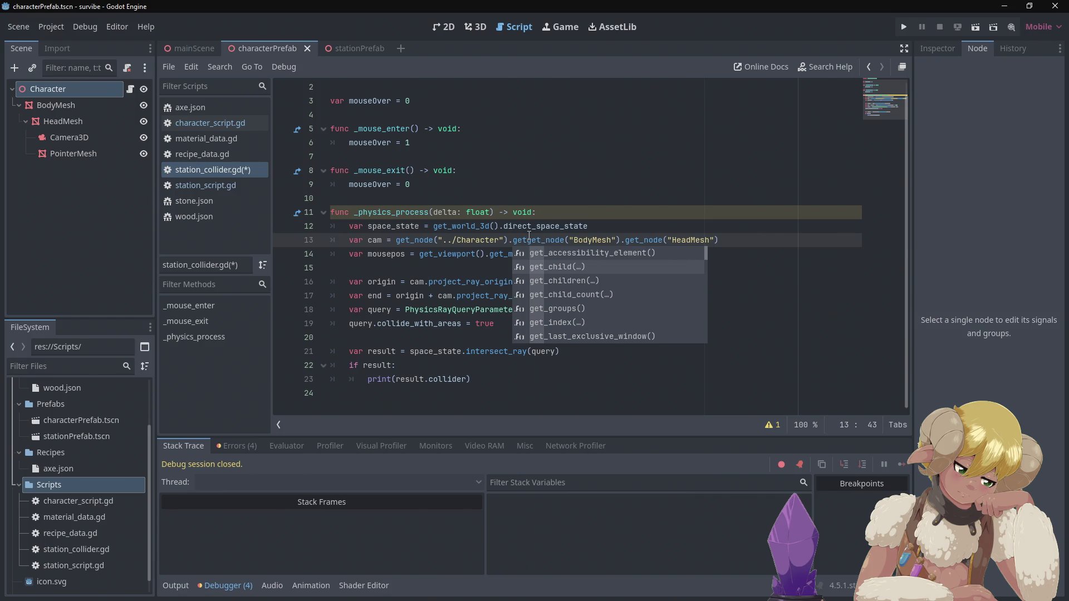
key("Tab")
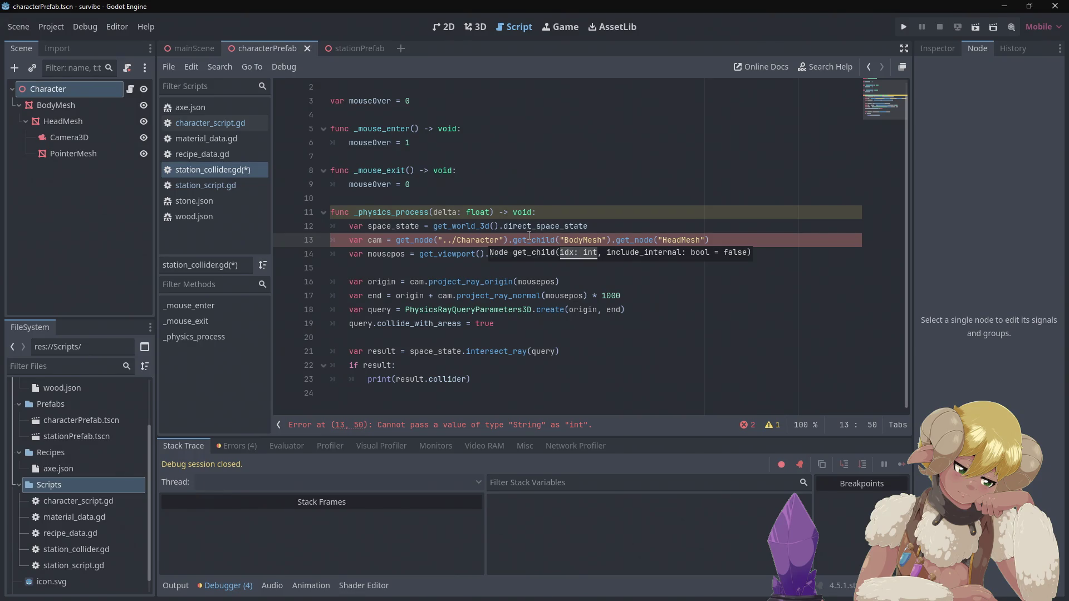
key("ctrl+z")
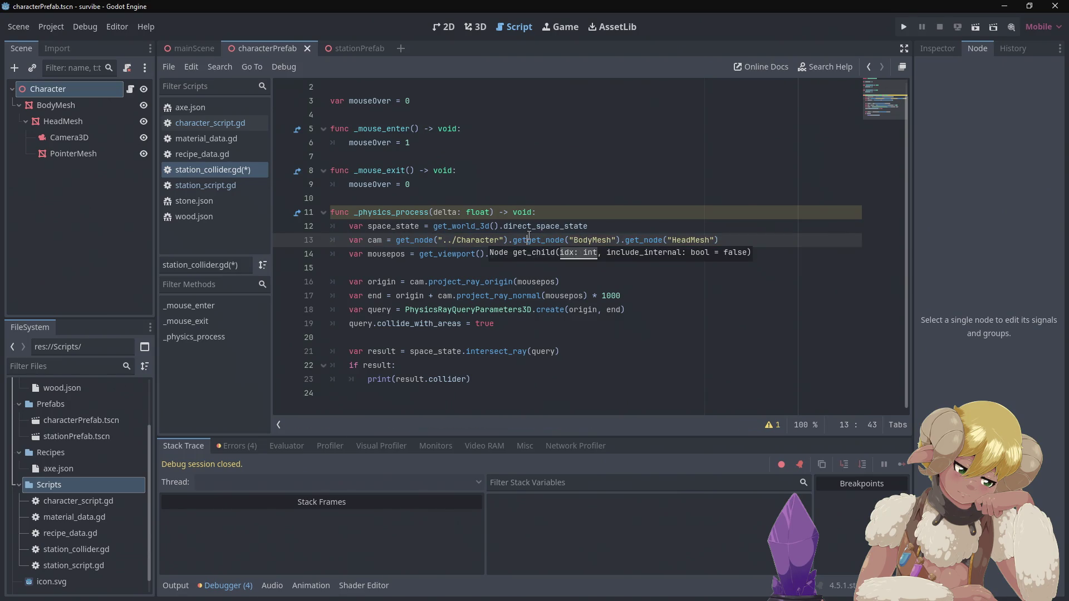
key("Return")
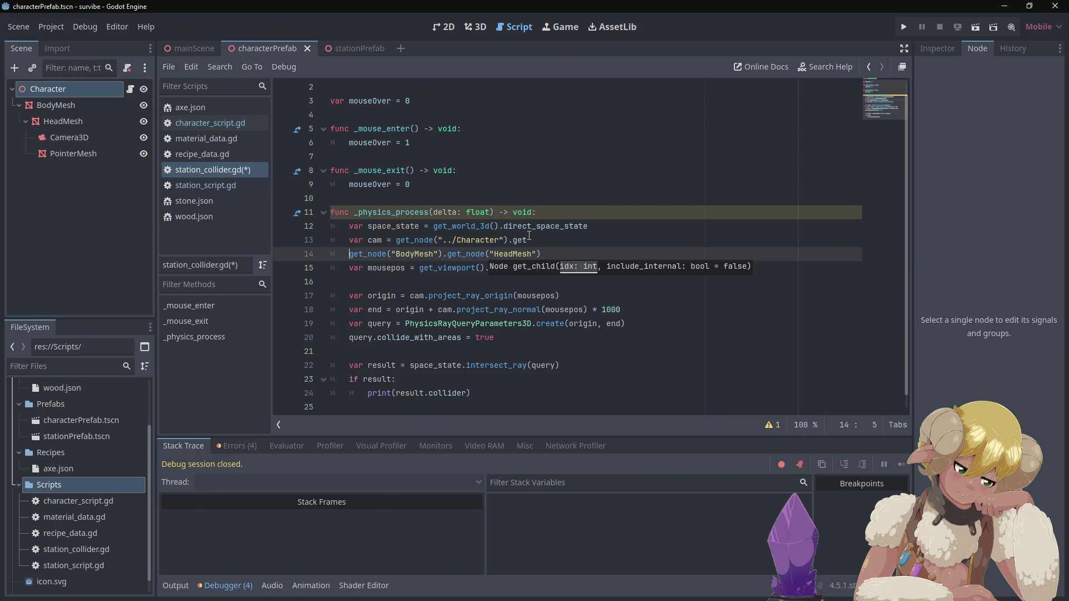
key("ctrl+z")
Choose get_path_to from the method suggestions for the BodyMesh lookup on line 13.
key("BackSpace")
key("BackSpace")
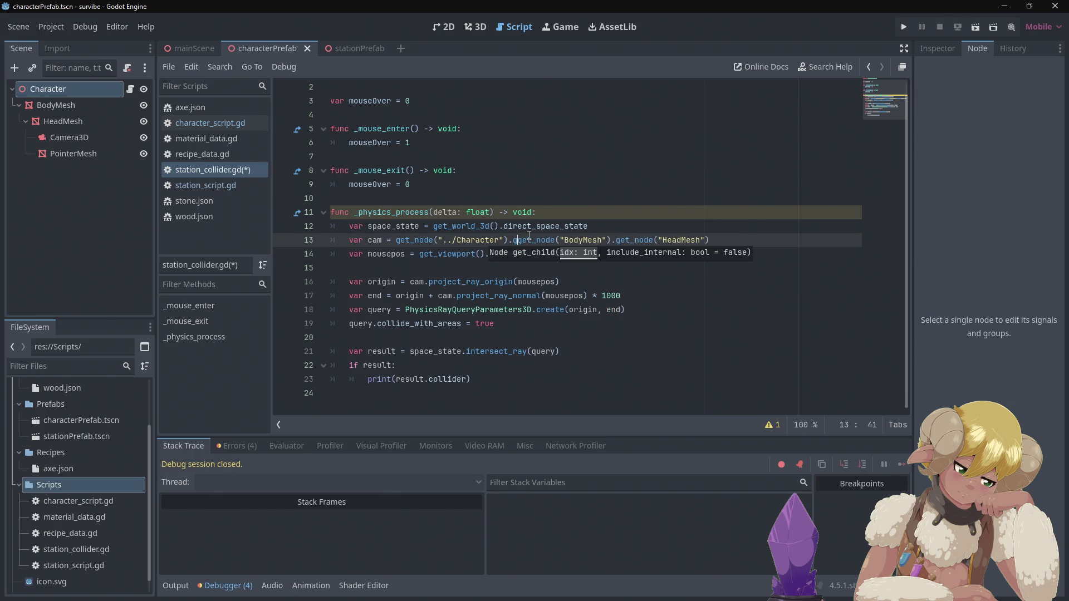
type("et")
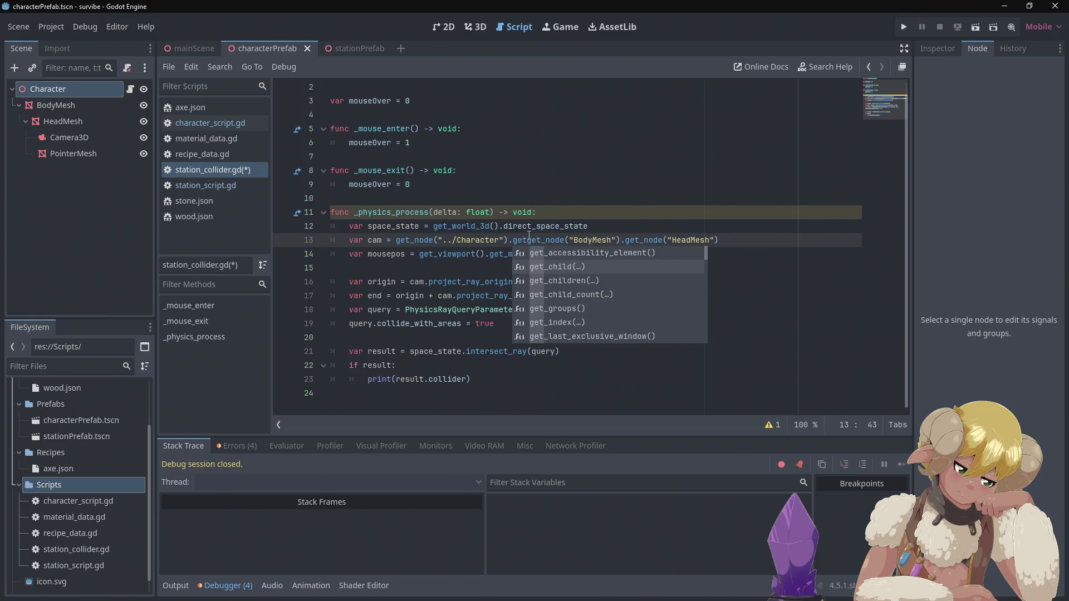
key("Down")
key("Down")
key("Down")
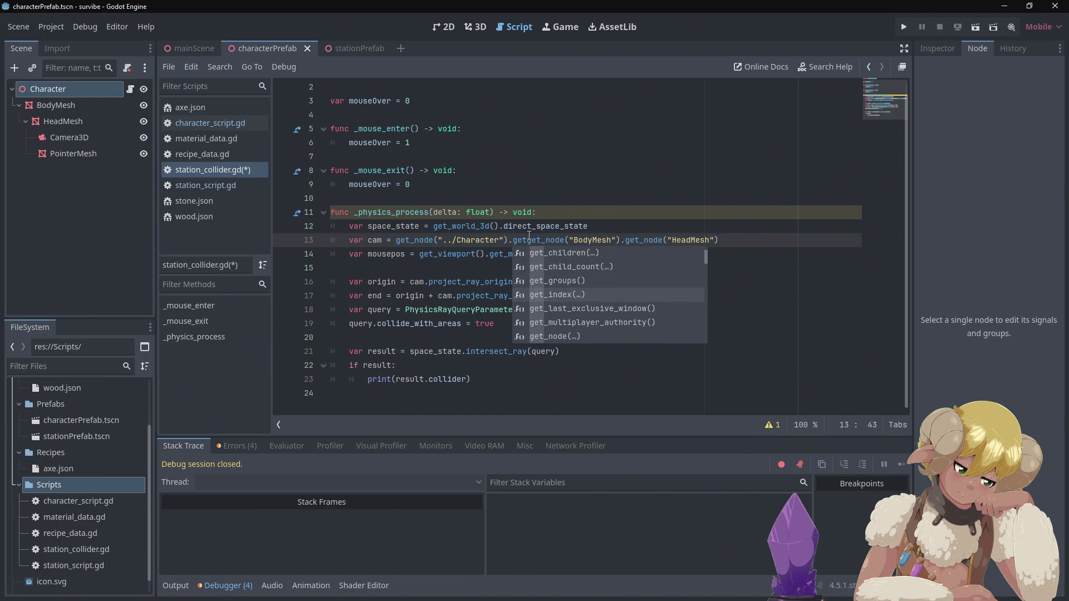
key("Down")
key("Down")
key("Down")
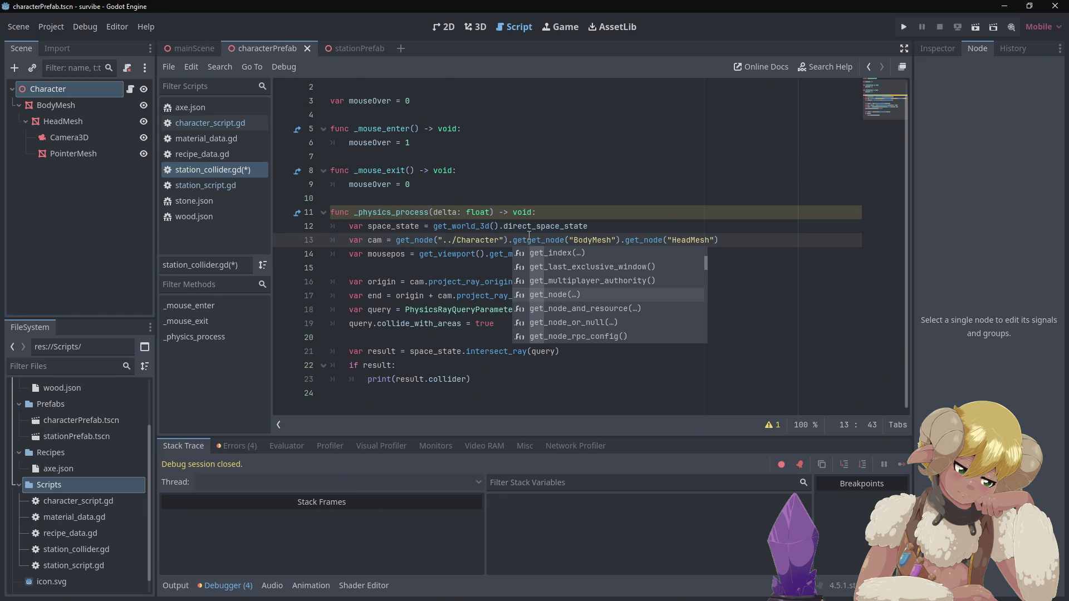
key("Down")
key("Down")
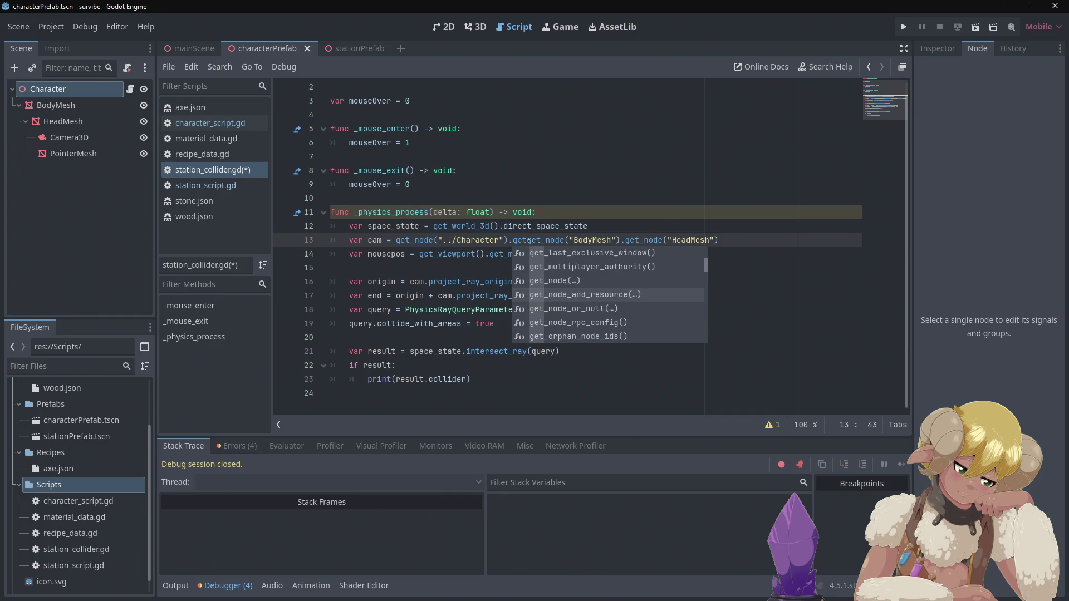
key("Down")
key("Down")
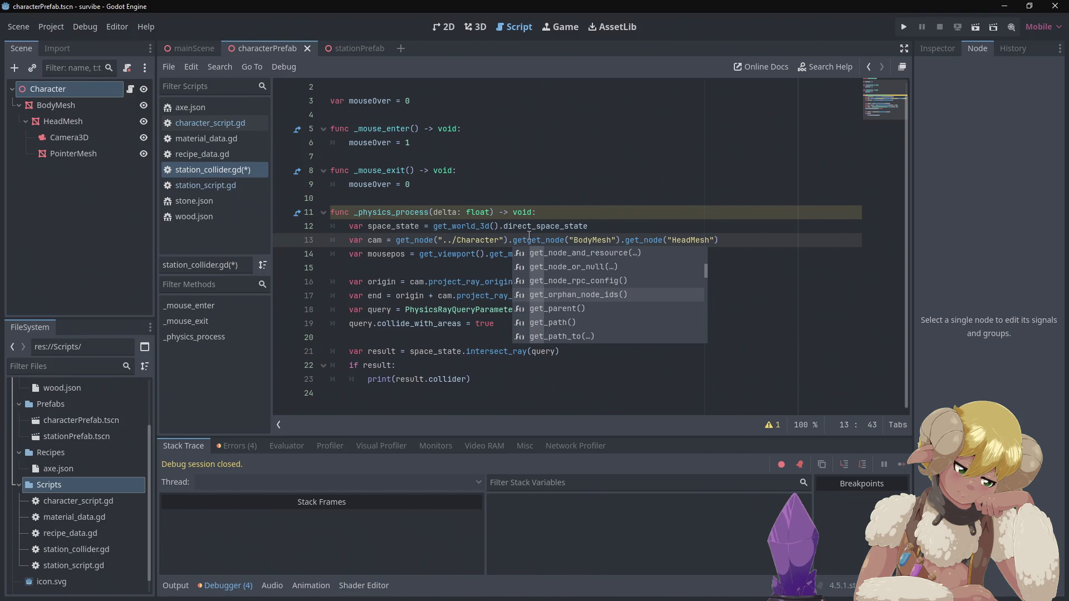
key("Down")
key("Down")
key("Down")
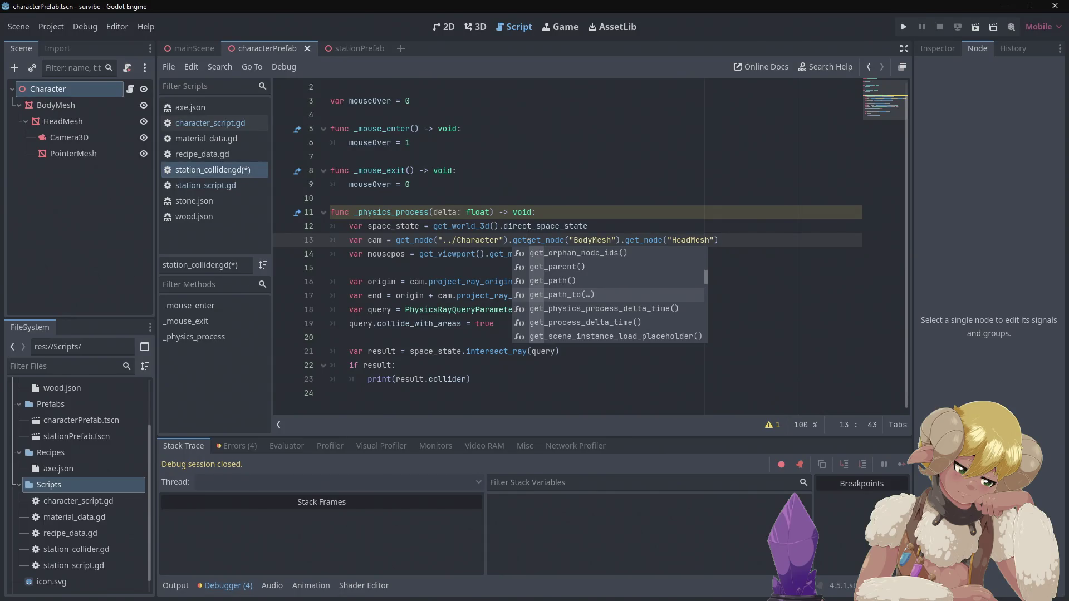
key("Tab")
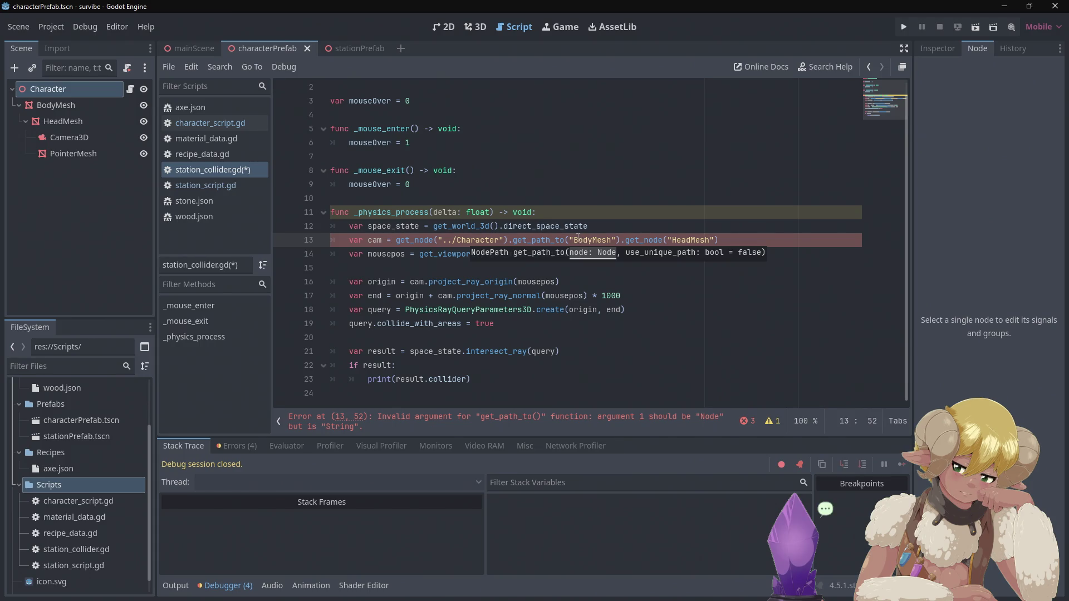
left_click(574, 240)
Turn "BodyMesh" into a $BodyMesh node reference and delete the trailing HeadMesh lookup on line 13.
left_click(571, 240)
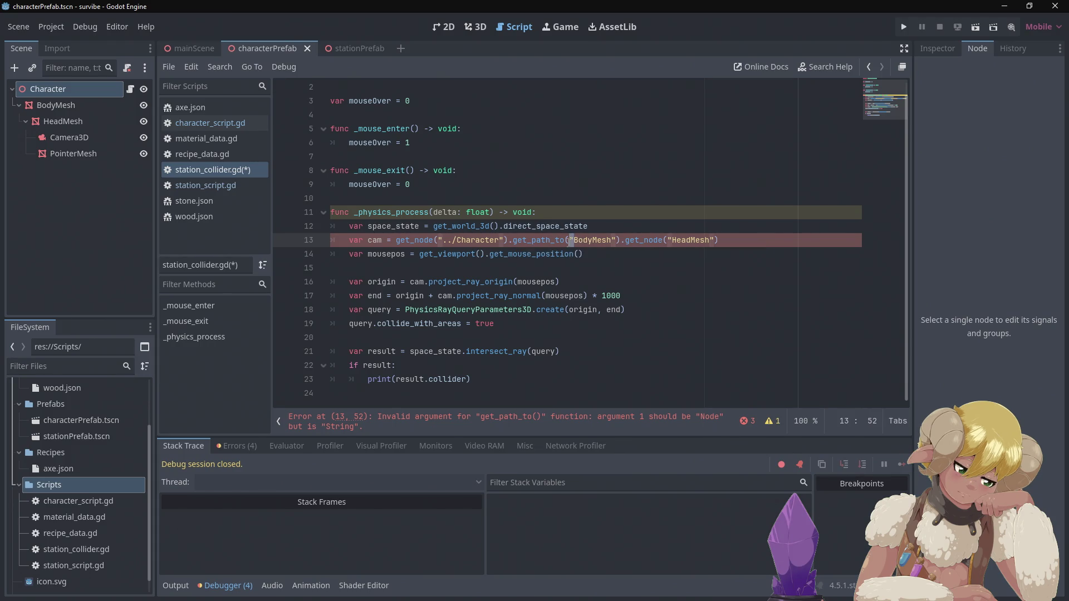
type("$")
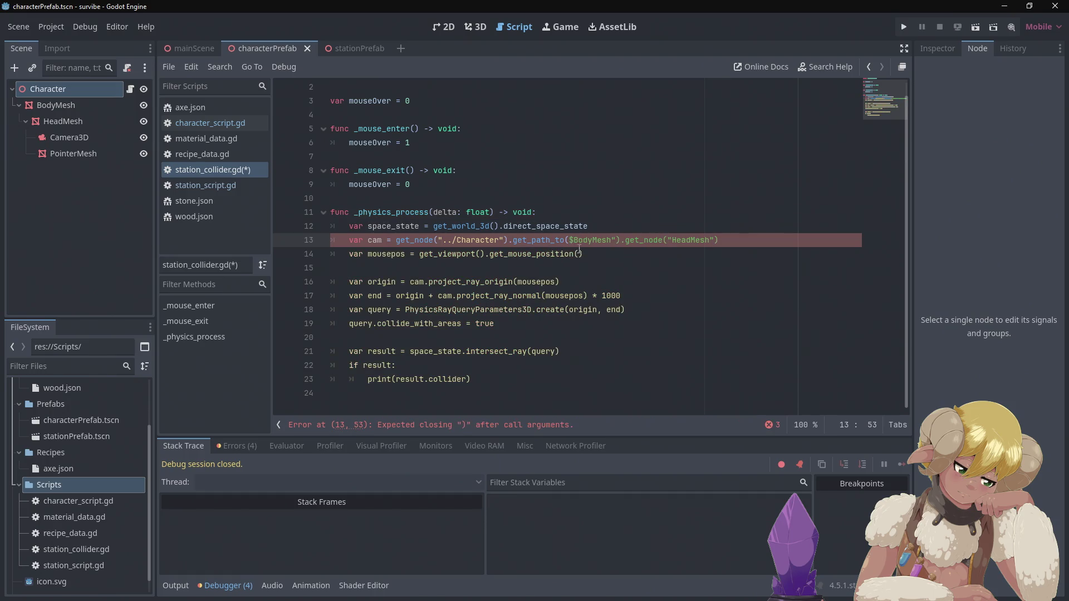
left_click(609, 240)
key("Delete")
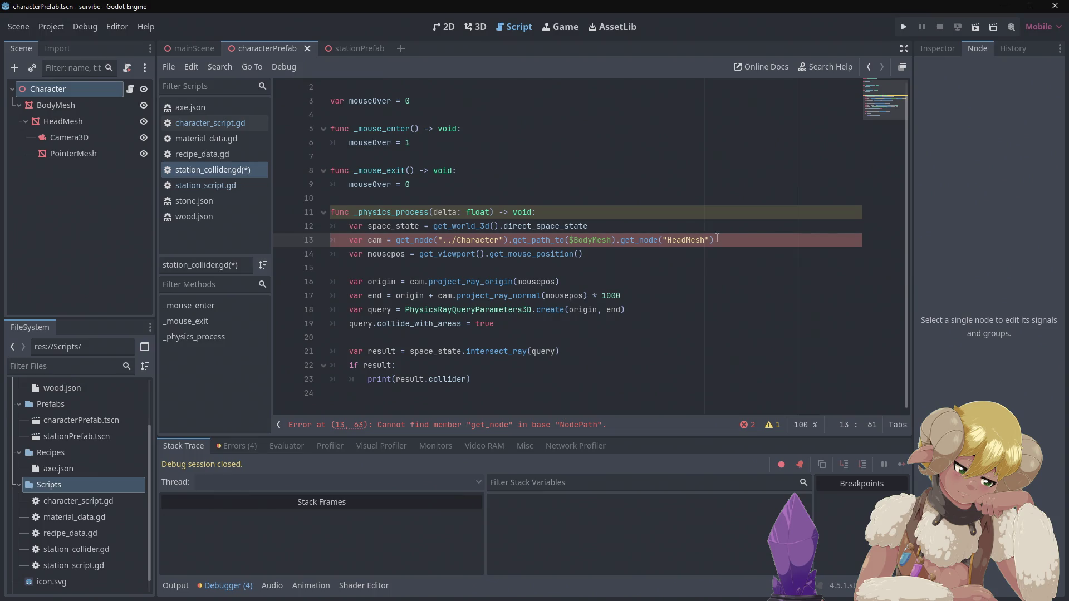
left_click_drag(718, 240, 620, 240)
key("BackSpace")
key("BackSpace")
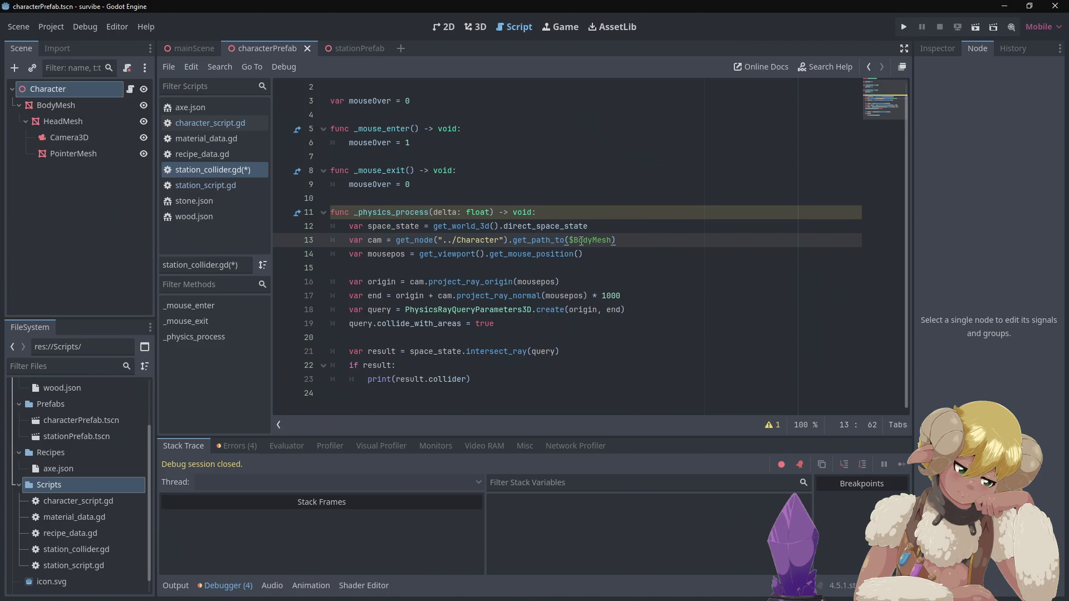
Replace BodyMesh with $Camera3D) as the get_path_to argument.
double_click(605, 240)
type("CAmer")
key("BackSpace")
key("BackSpace")
key("BackSpace")
type("amera")
type("3D")
type(")")
Browse the NodePath methods after a trailing dot, then delete that stray dot.
mouse_move(527, 243)
type(".")
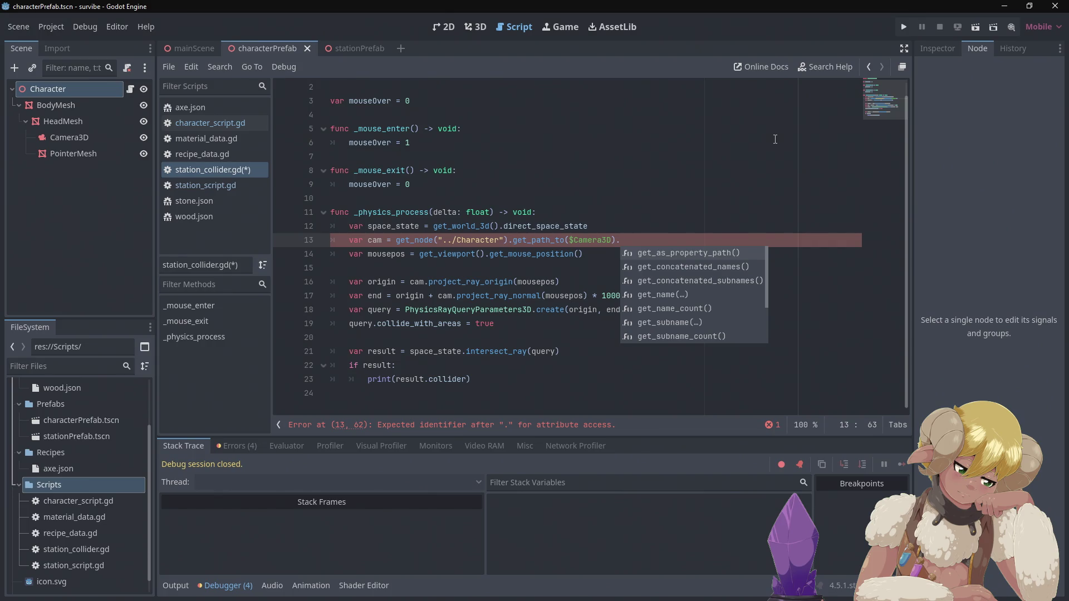
key("Down")
key("Down")
key("Down")
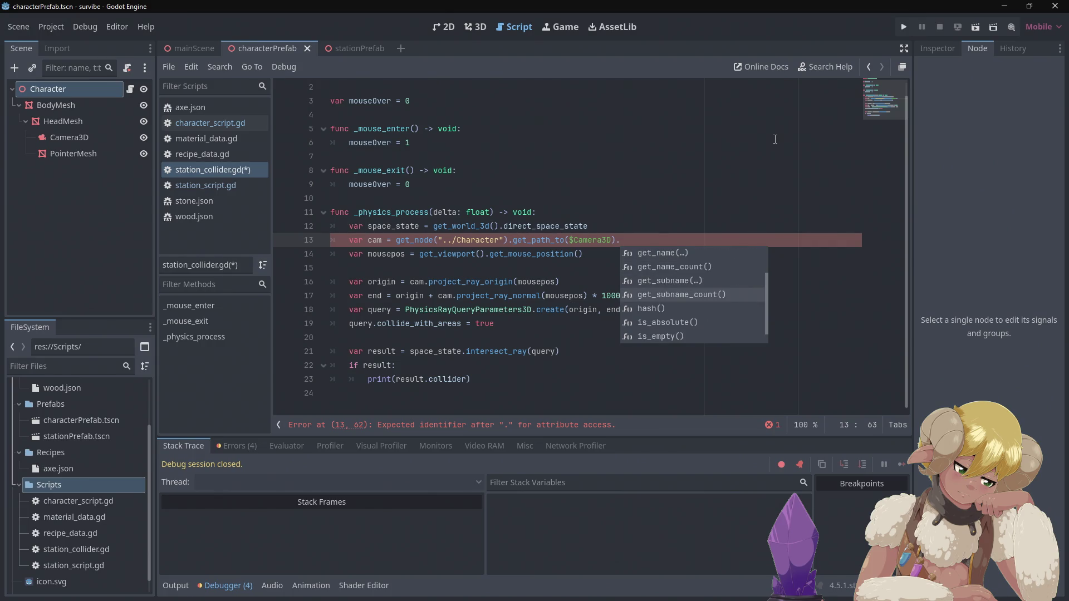
key("Down")
key("Down")
key("Down")
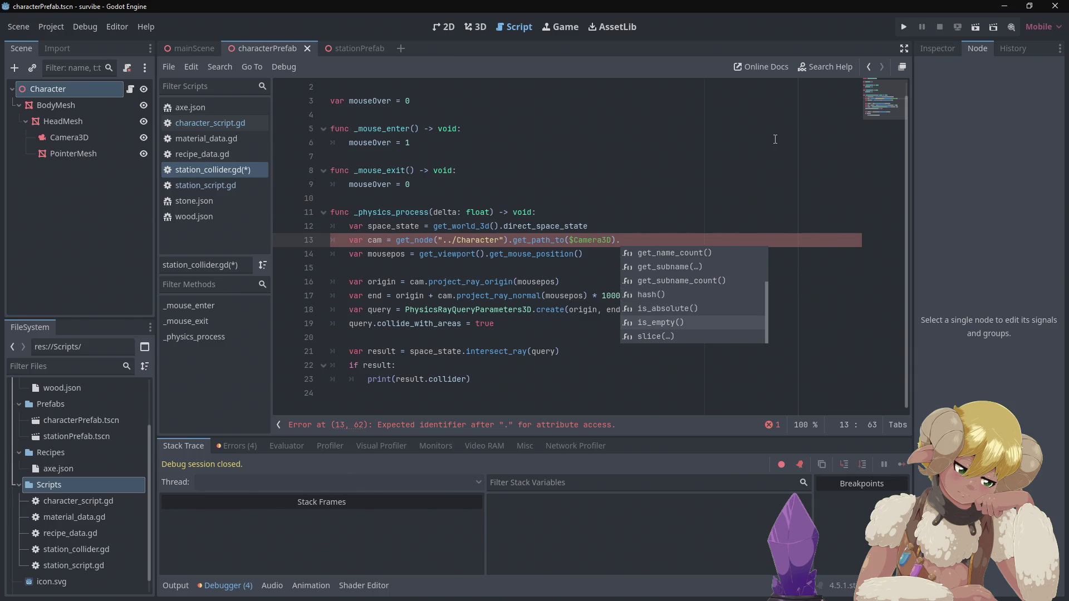
key("Up")
key("Up")
key("Up")
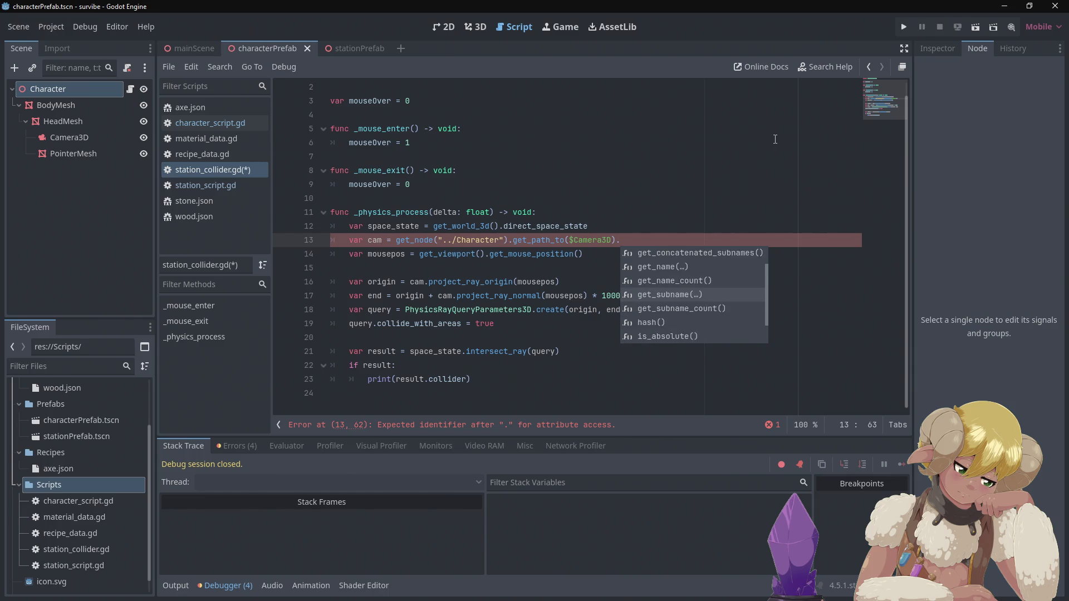
key("Up")
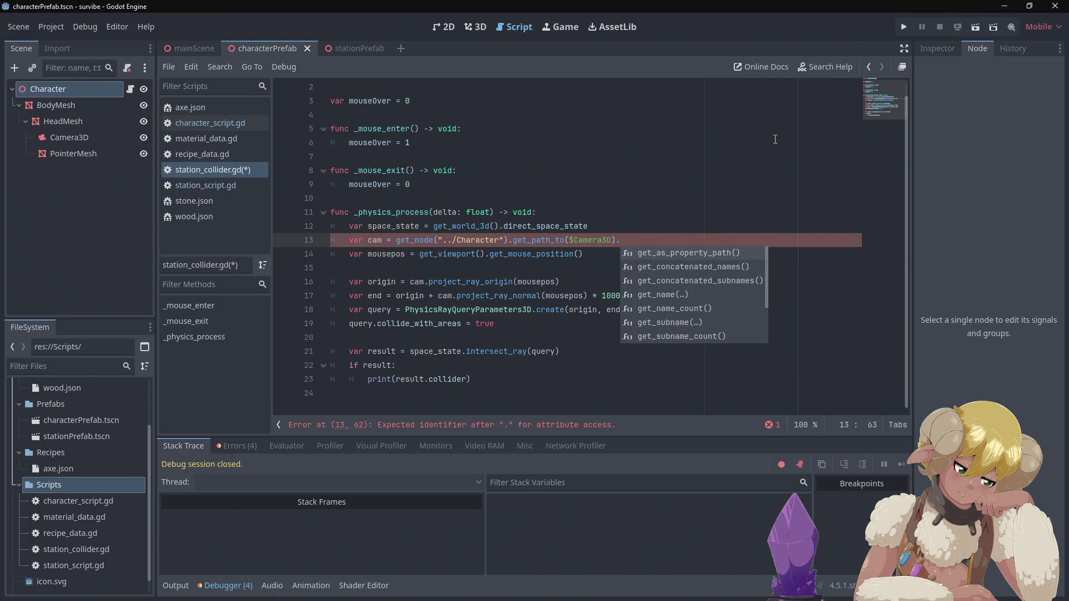
key("BackSpace")
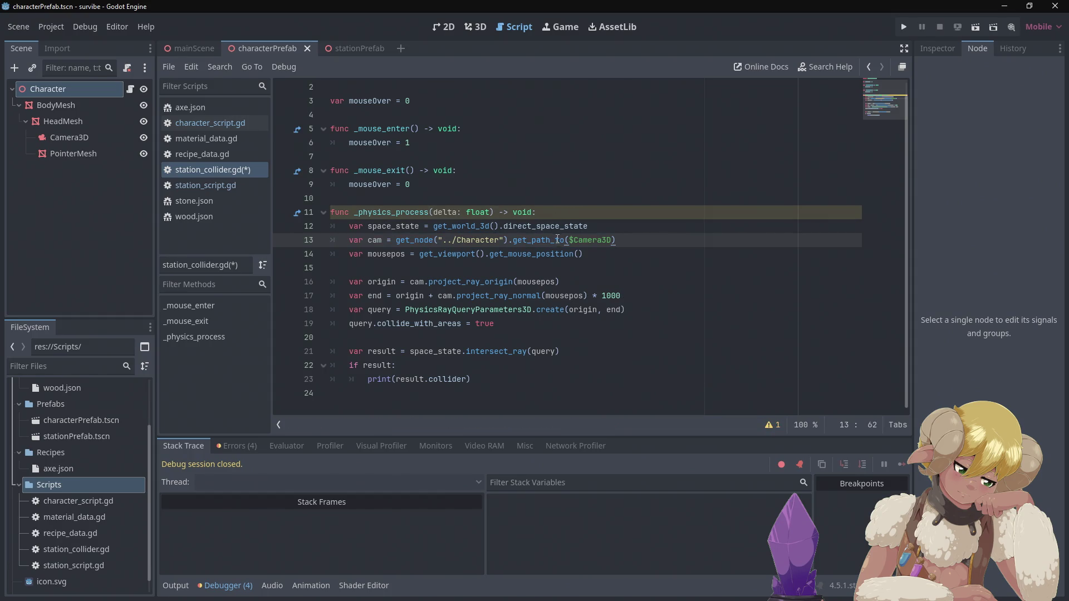
Change get_path_to to get_node on line 13.
left_click(565, 241)
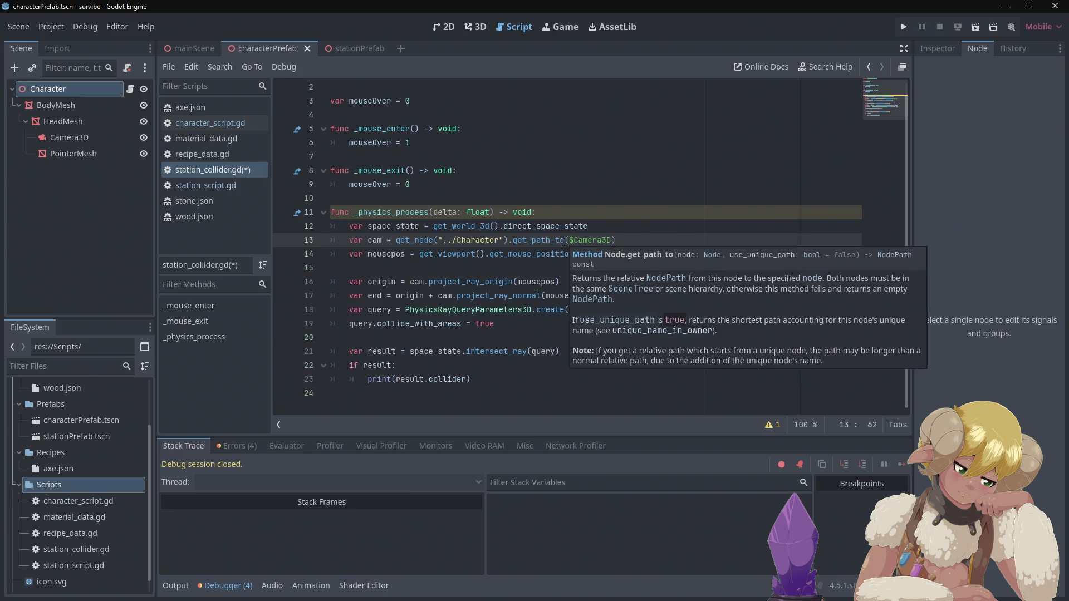
left_click(535, 240)
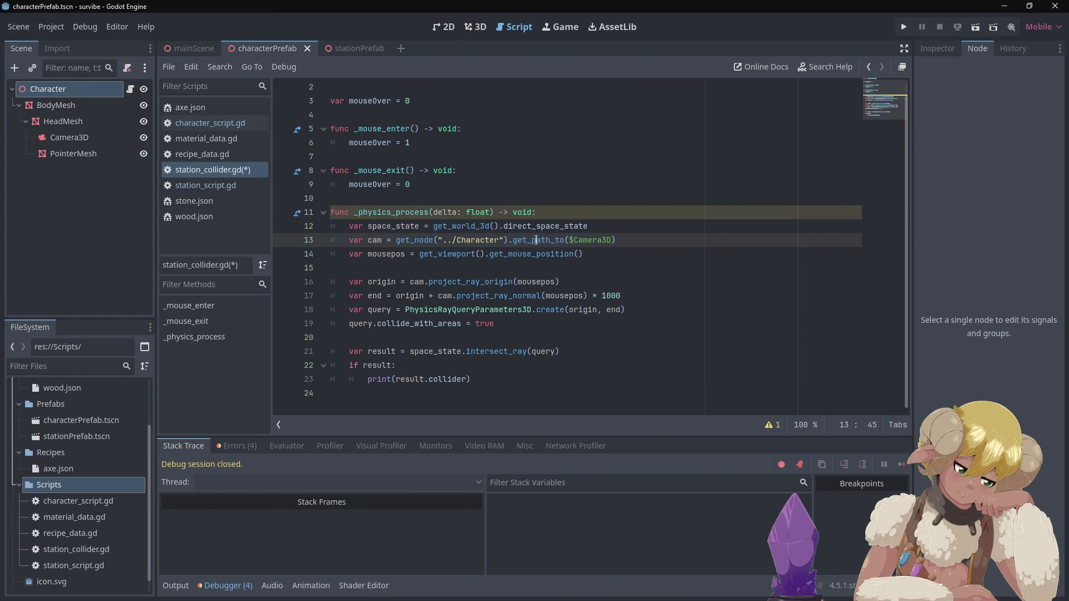
left_click_drag(533, 240, 565, 240)
type("node")
left_click(612, 175)
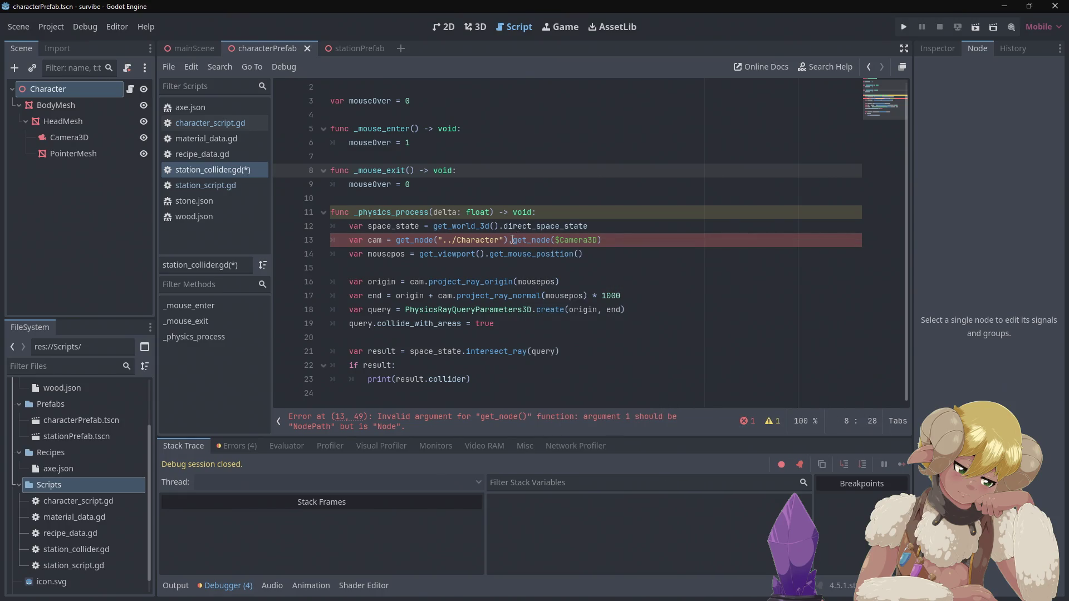
Cut get_node("../Character") from line 13 and paste it inside the get_node call.
mouse_move(512, 239)
mouse_move(508, 240)
left_mouse_down()
mouse_move(478, 227)
mouse_move(420, 227)
mouse_move(396, 240)
left_mouse_up()
key("ctrl+c")
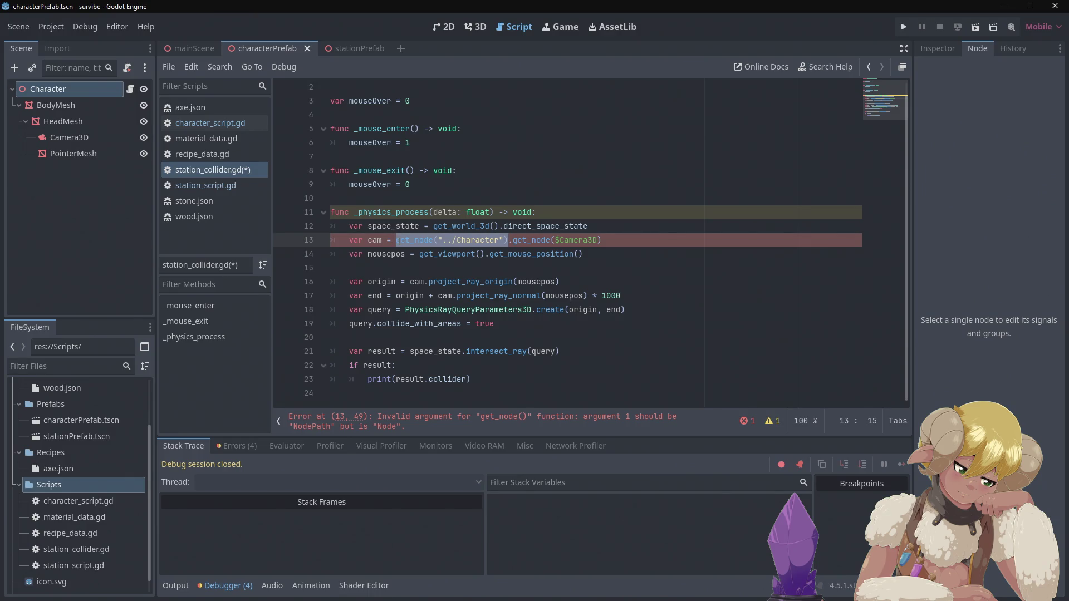
key("BackSpace")
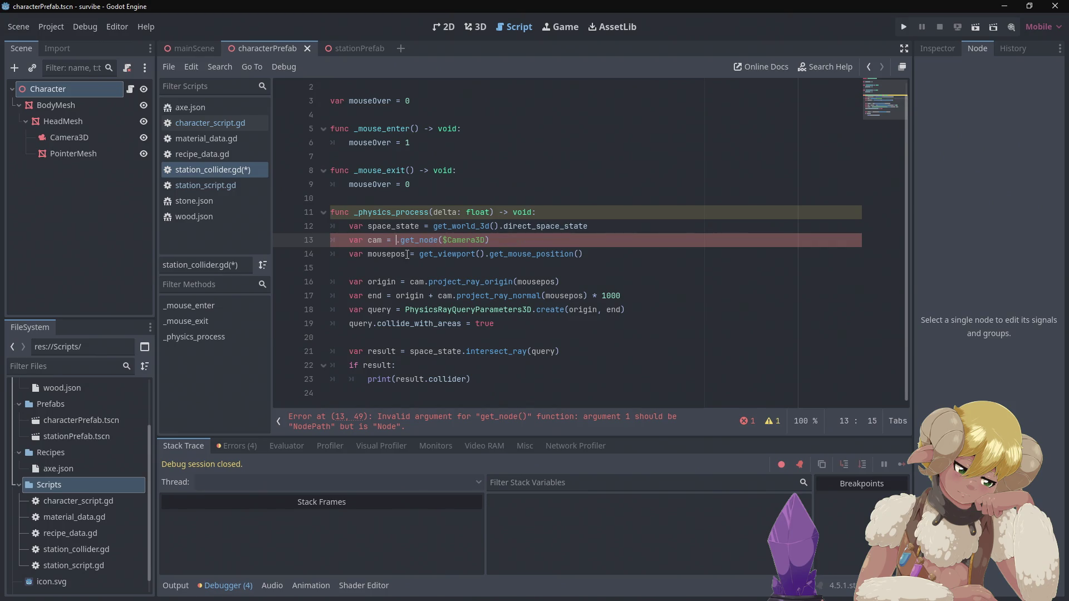
key("BackSpace")
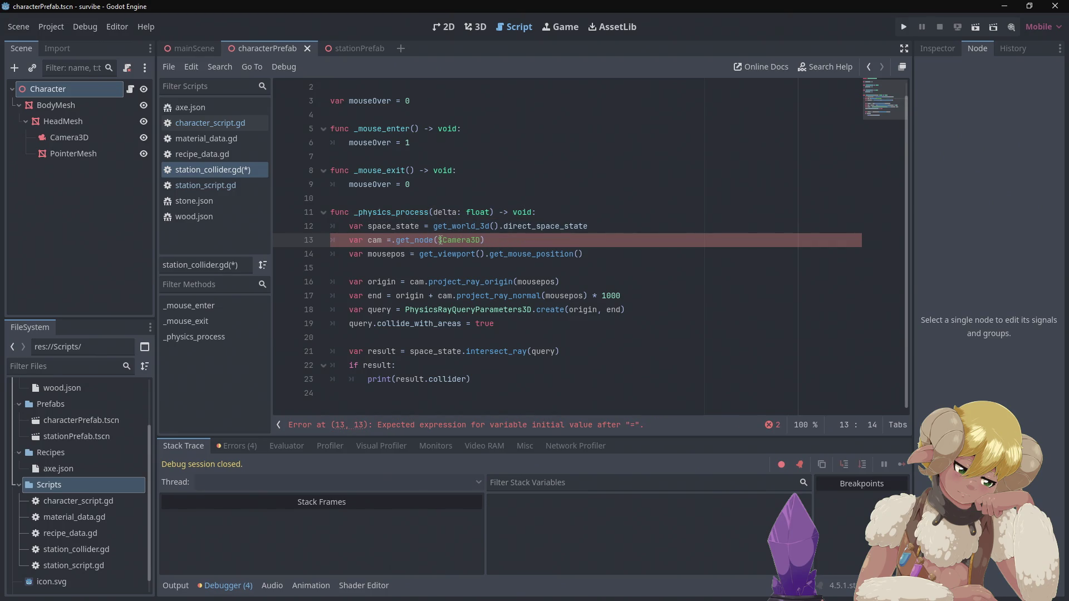
key("ctrl+v")
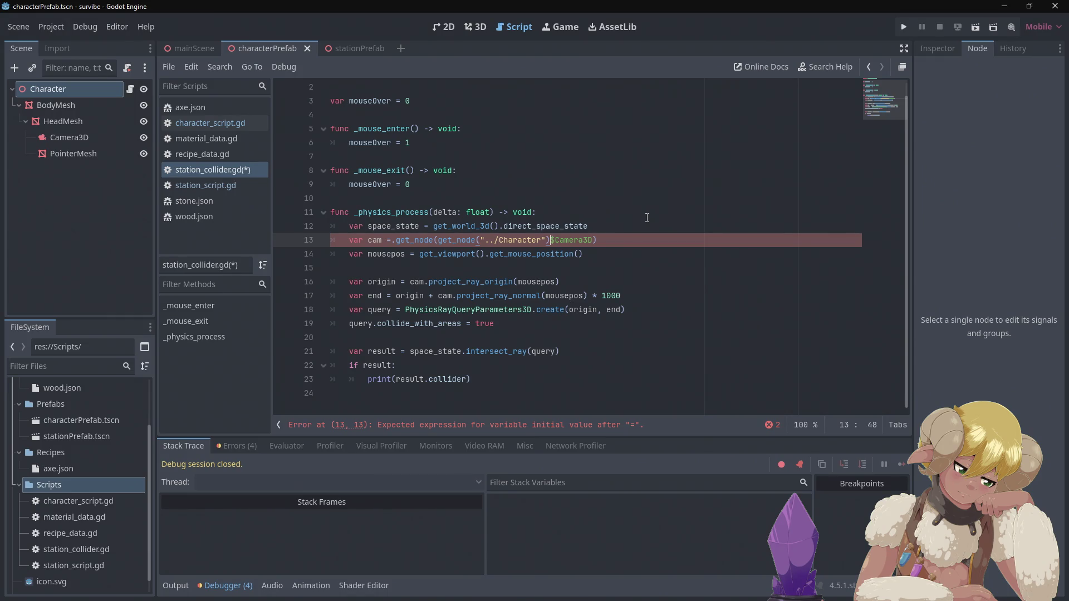
Add .get_node_path( around $Camera3D and fix the closing parentheses on line 13.
type(".")
type("ge")
key("BackSpace")
key("BackSpace")
key("BackSpace")
type(".get_")
type("node_")
type("path(")
key("Right")
key("Right")
key("Right")
key("Left")
key("BackSpace")
key("Right")
key("Right")
key("Right")
type(")")
Replace the stray dot after 'cam =' with a space so line 13 parses.
left_click(594, 215)
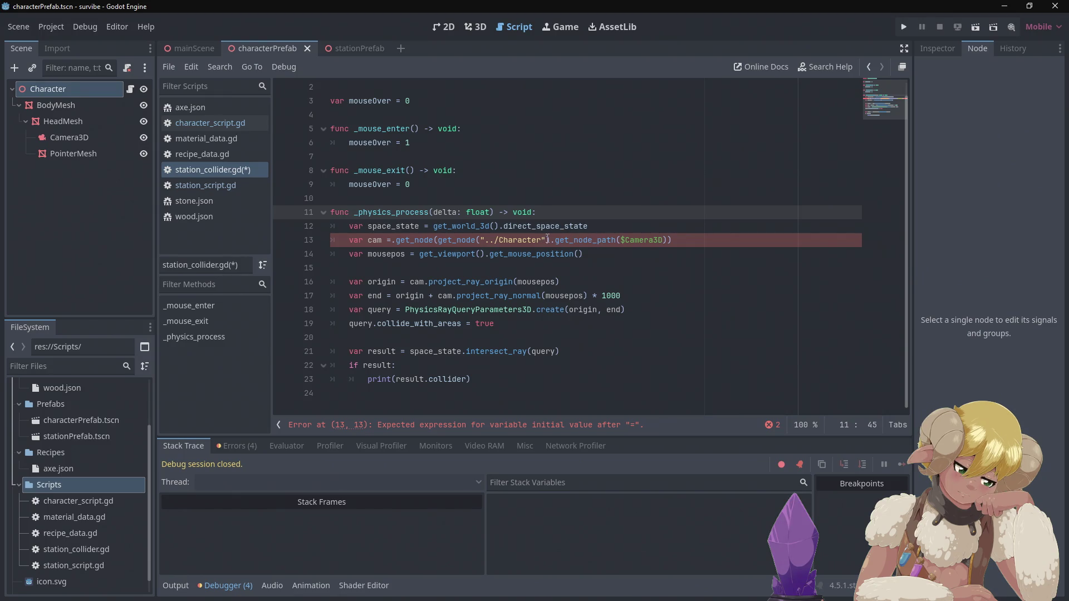
left_click(705, 240)
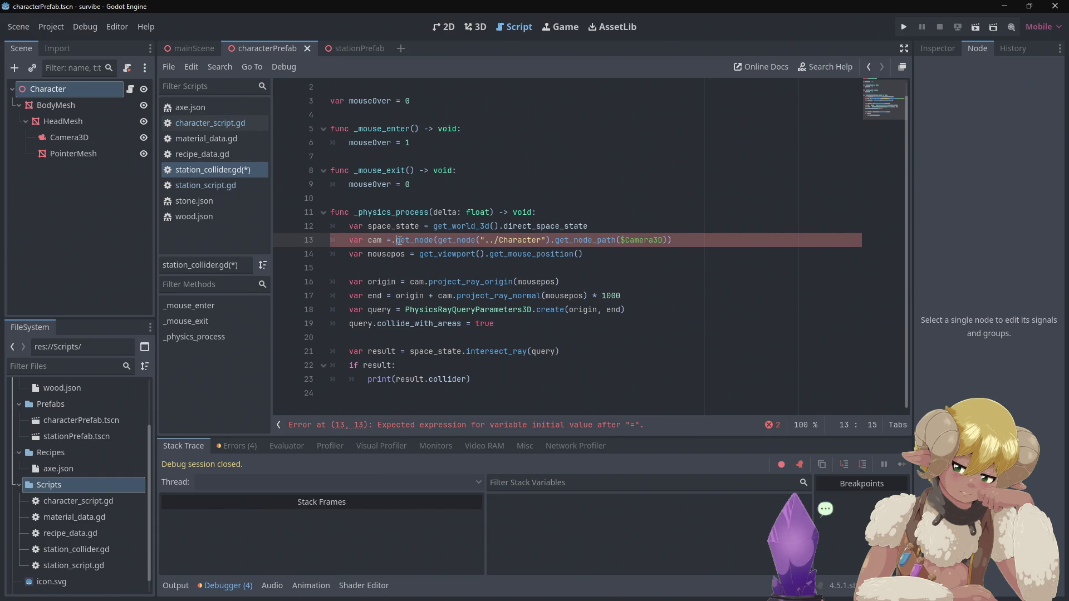
key("BackSpace")
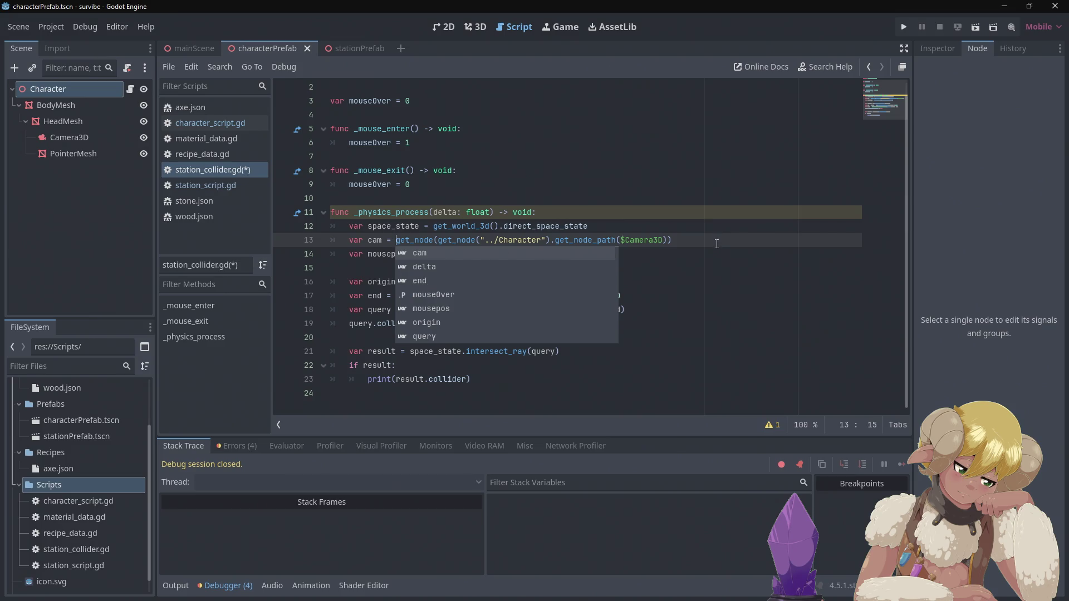
key("Escape")
left_click(709, 255)
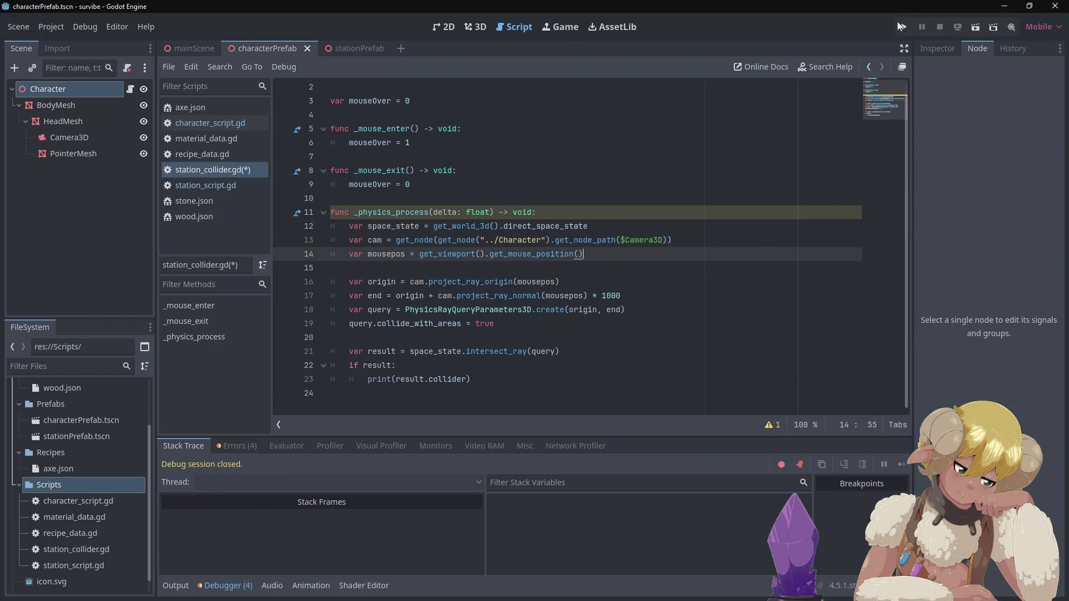
Run the game, check the null-instance error on line 13, and stop it.
left_click(899, 25)
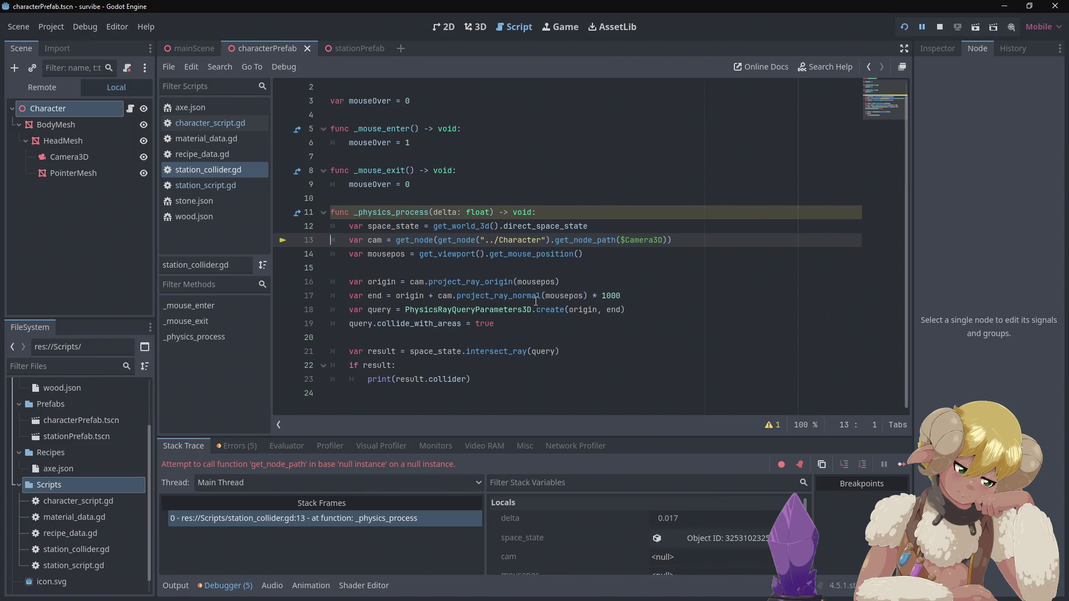
mouse_move(545, 288)
left_click(940, 29)
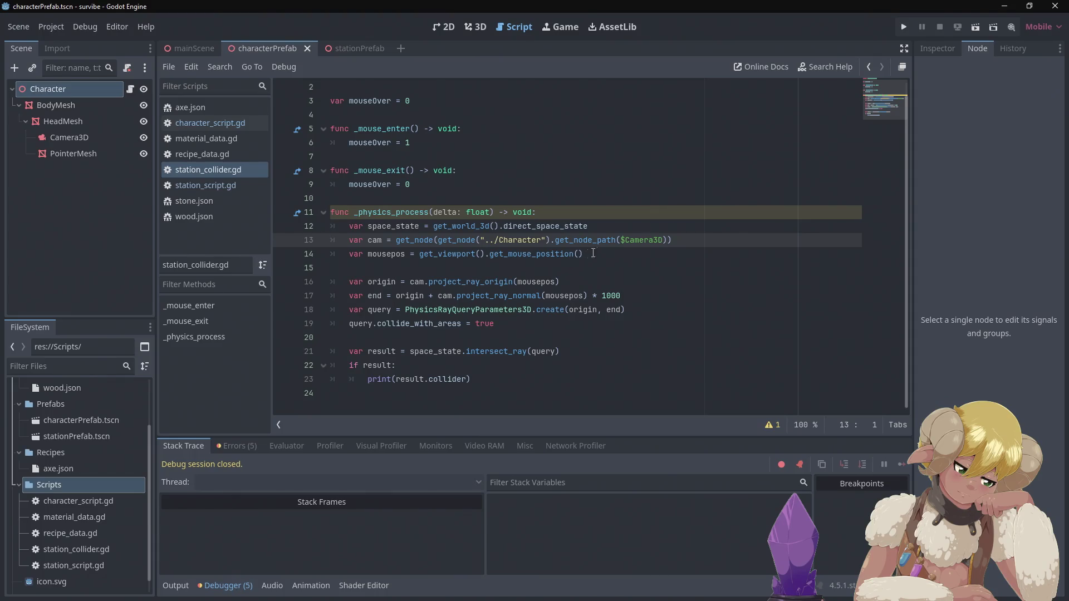
Remove the outer get_node( wrapper from the camera lookup on line 13.
mouse_move(639, 238)
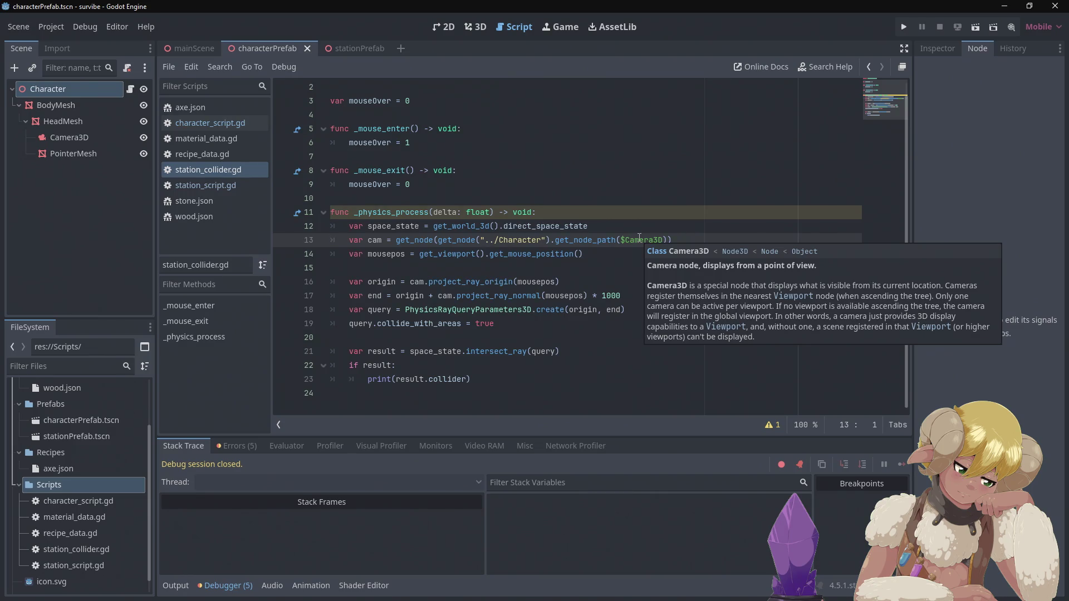
left_click(593, 255)
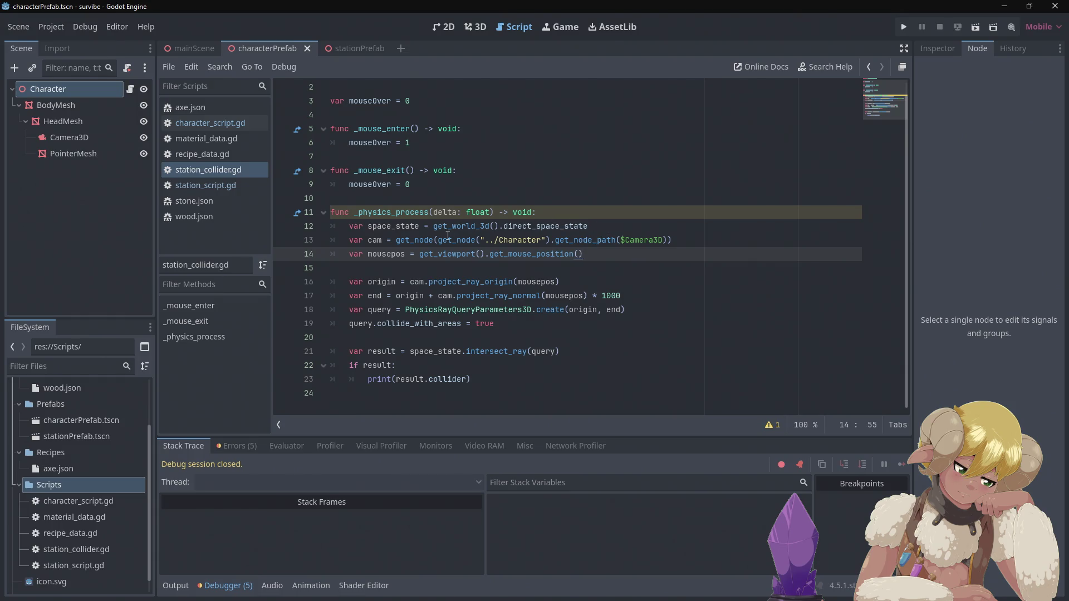
mouse_move(441, 238)
mouse_move(437, 239)
left_mouse_down()
mouse_move(389, 227)
mouse_move(392, 240)
left_mouse_up()
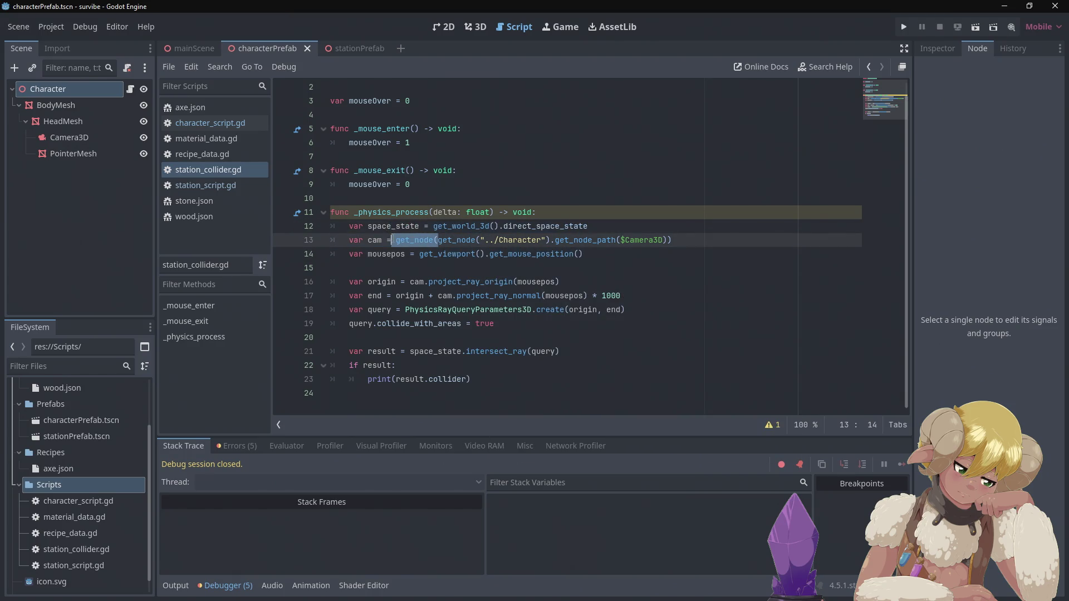
key("Delete")
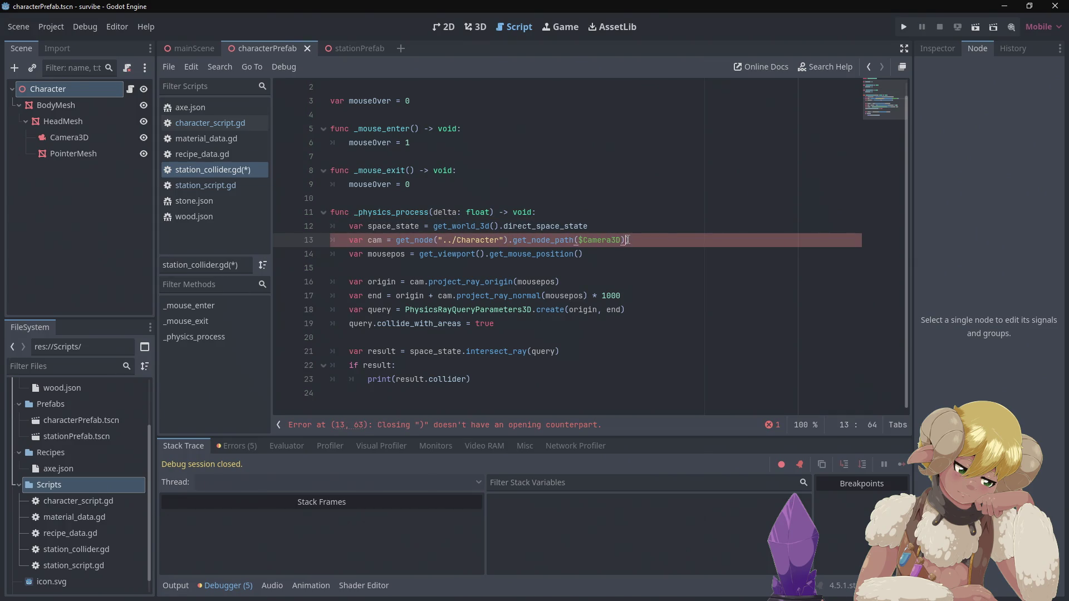
Change line 13 to get_node("../Character/BodyMesh/HeadMesh/Camera3D") and run the game.
left_click_drag(628, 240, 507, 240)
key("Delete")
key("BackSpace")
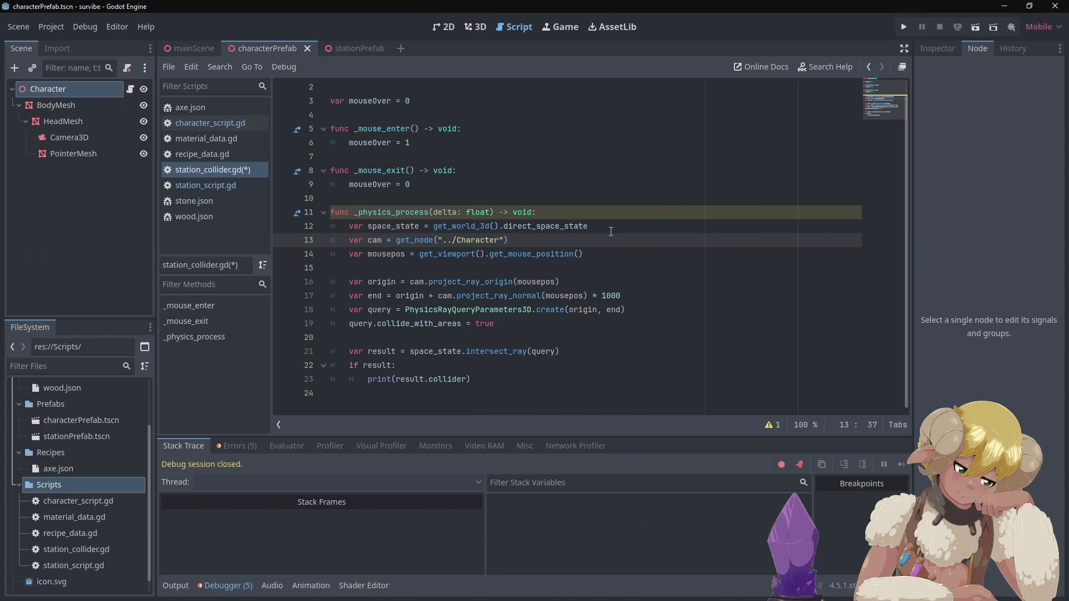
type("/")
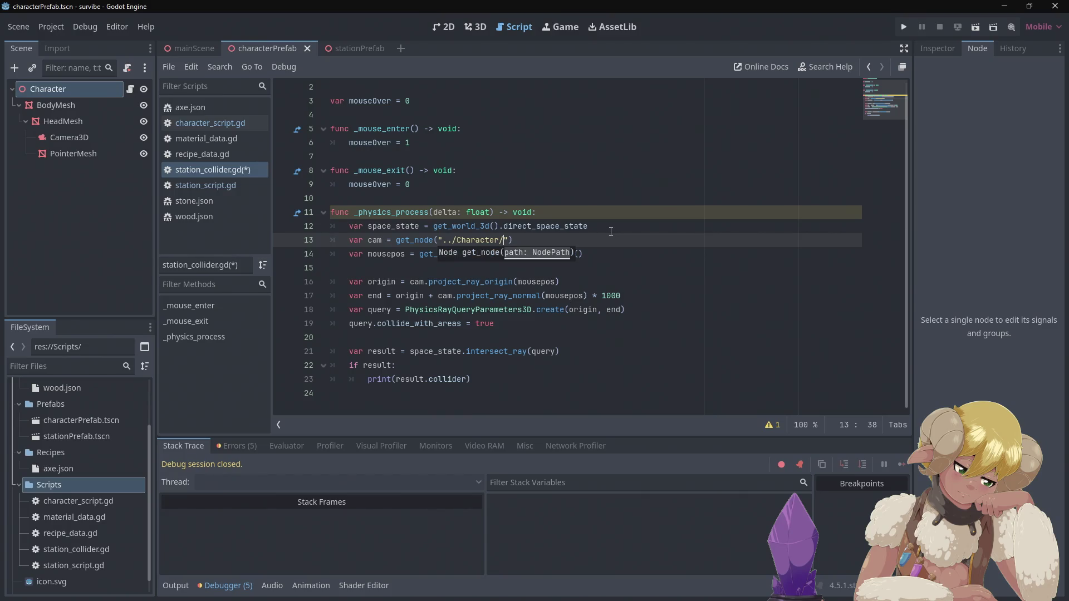
type("BodyMEs")
type("h/")
type("HeadMEsh/Camera3D")
key("BackSpace")
type("e")
left_click(640, 205)
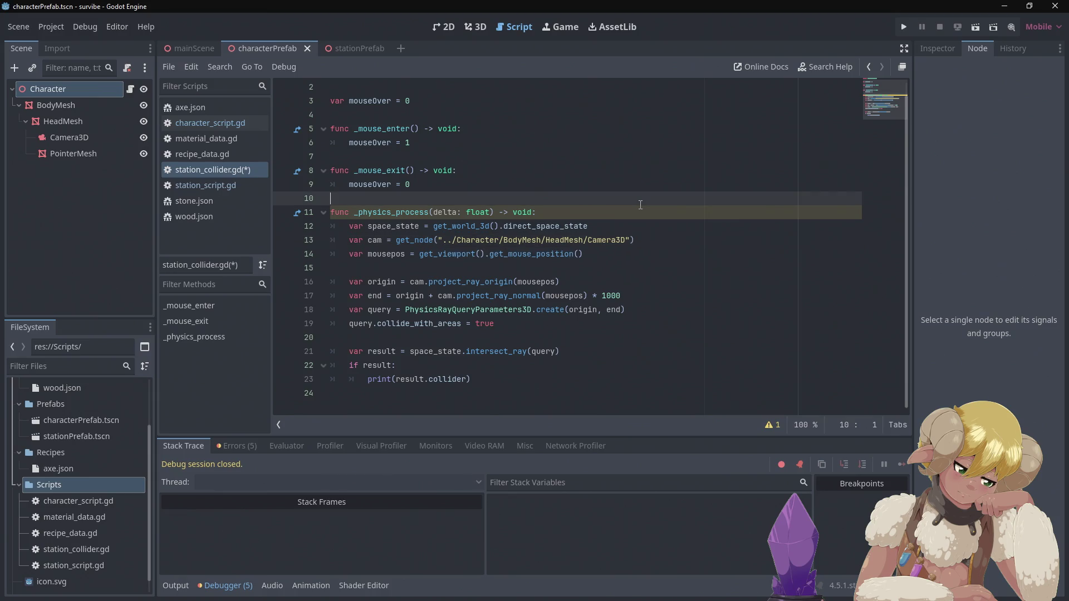
left_click(904, 27)
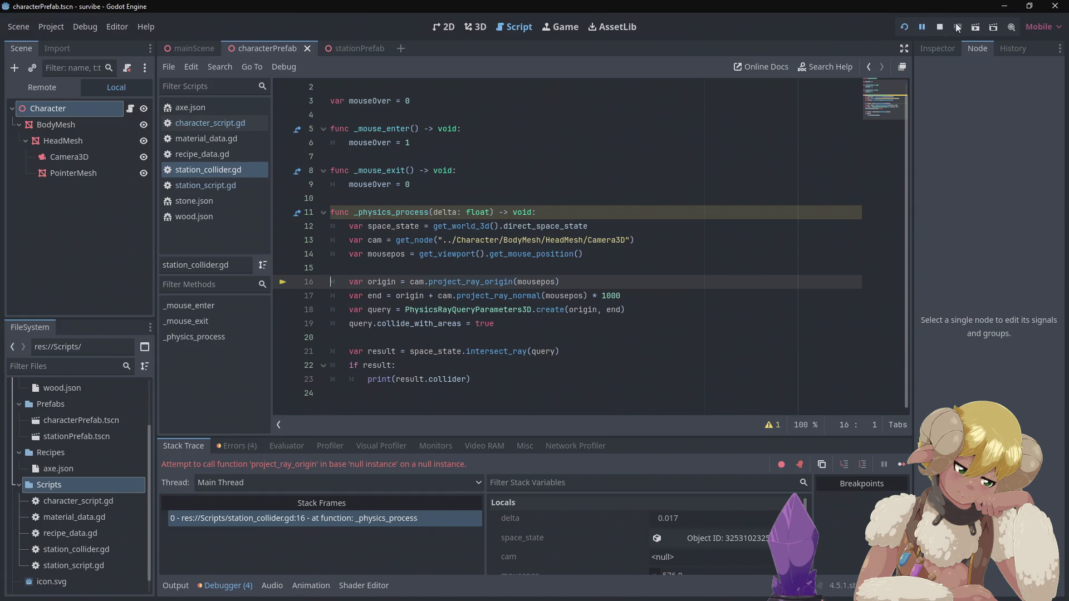
Shorten the camera path to "./Character/BodyMesh/HeadMesh/Camera3D", then rerun and stop the game.
left_click(940, 26)
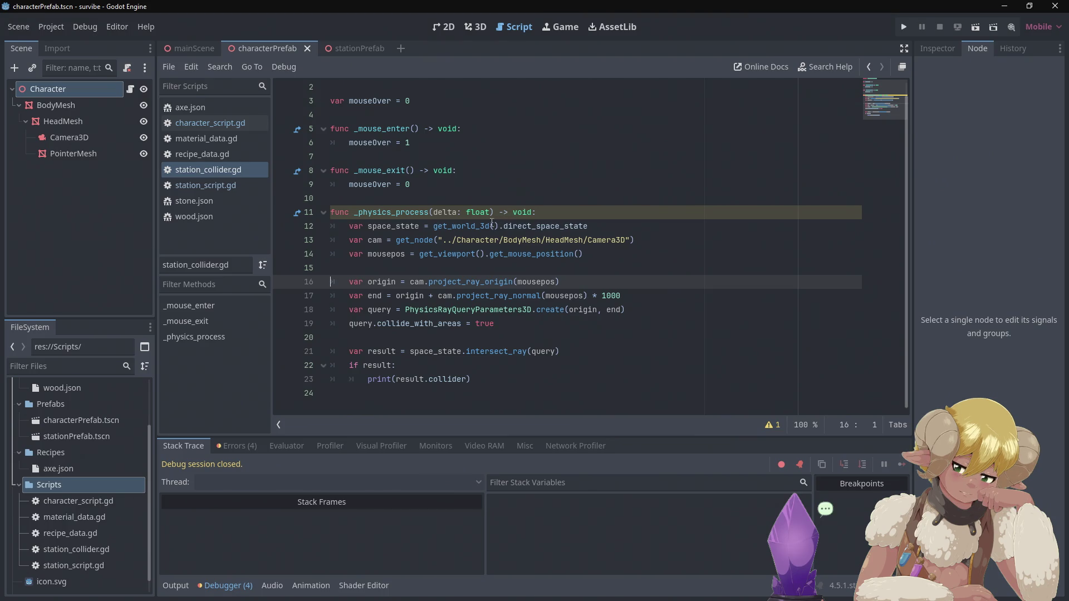
left_click(447, 239)
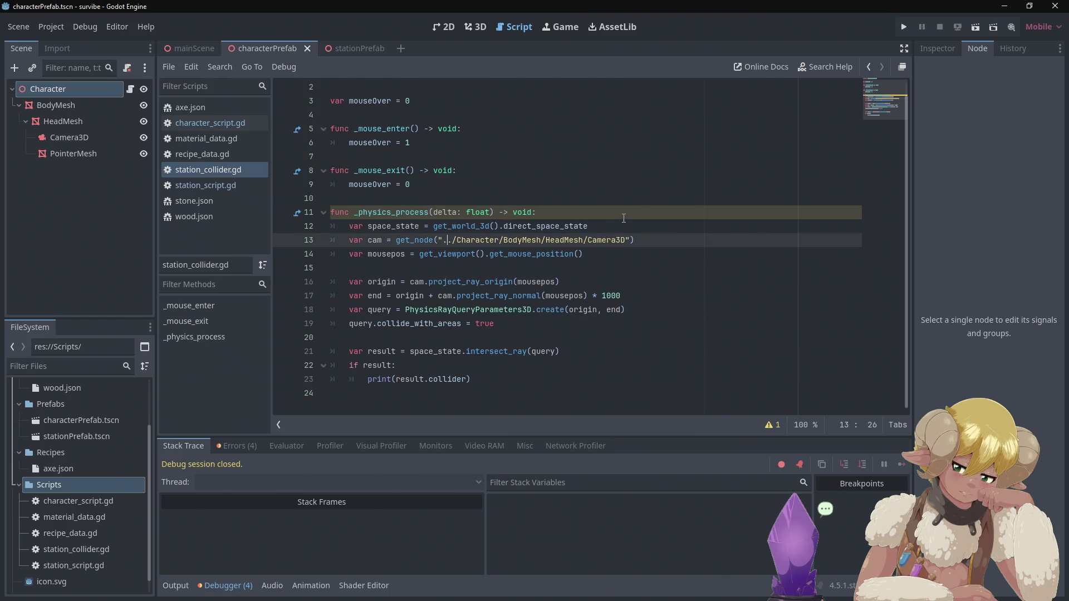
key("BackSpace")
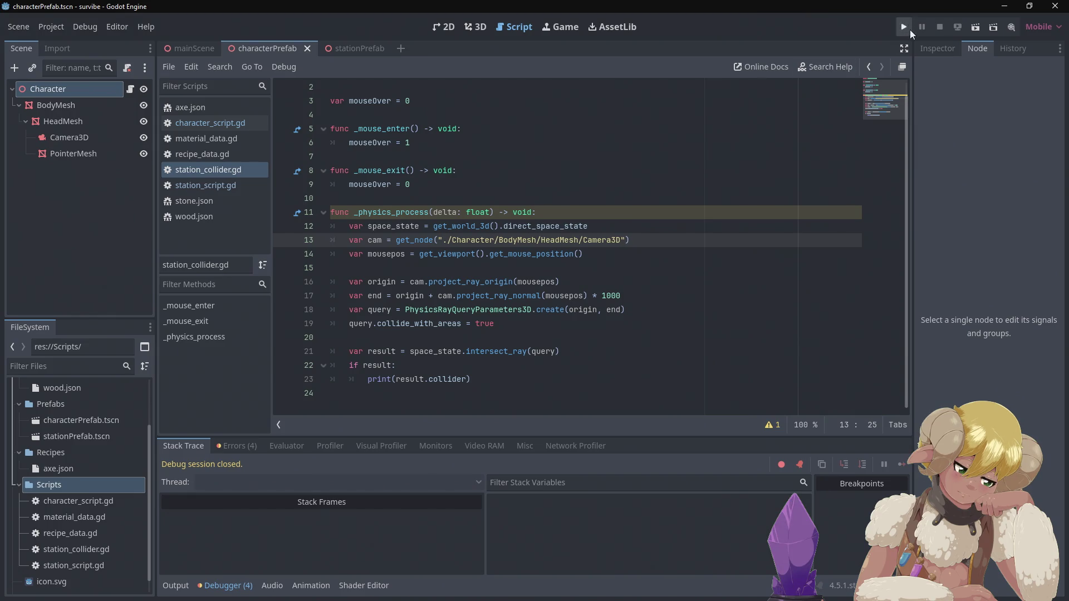
left_click(910, 29)
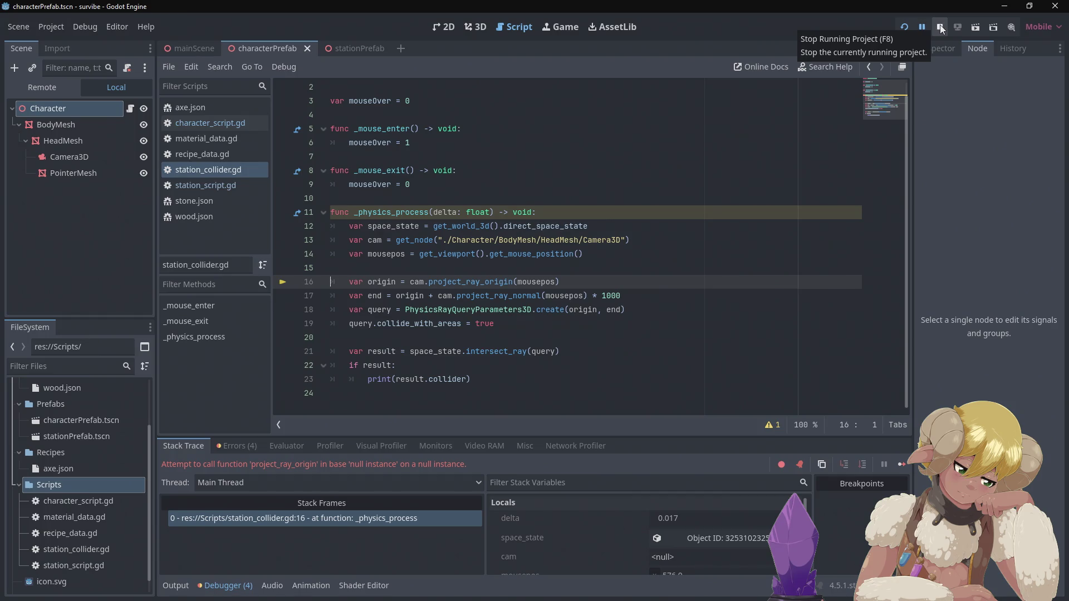
left_click(939, 27)
left_click(646, 219)
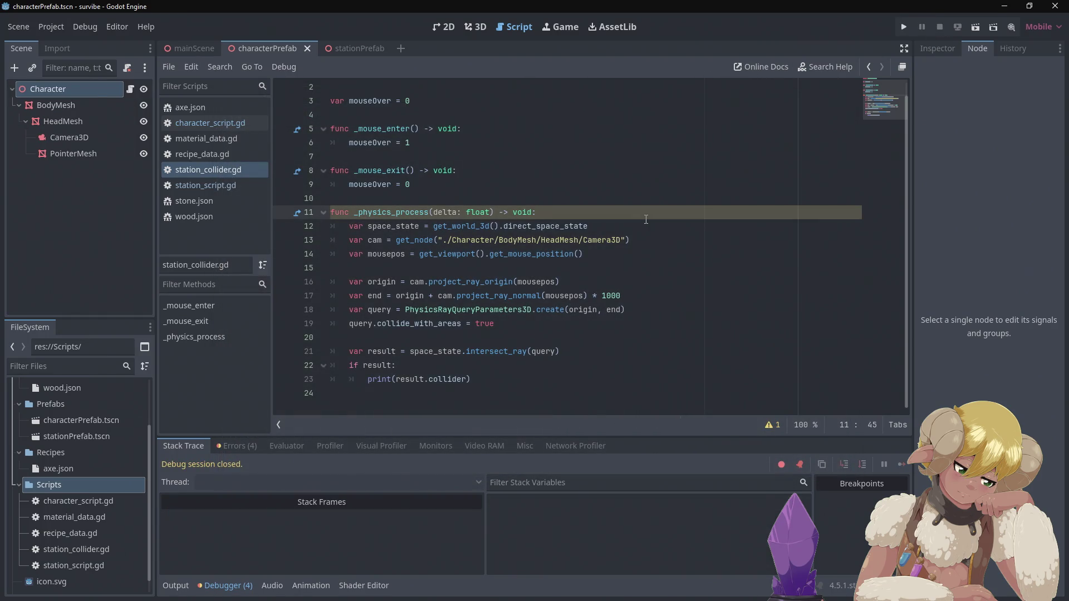
Append an 'as $Camera3D' cast to the get_node call on line 13, fixing typos.
key("Down")
key("Down")
key("ctrl+Left")
key("ctrl+Left")
key("ctrl+Left")
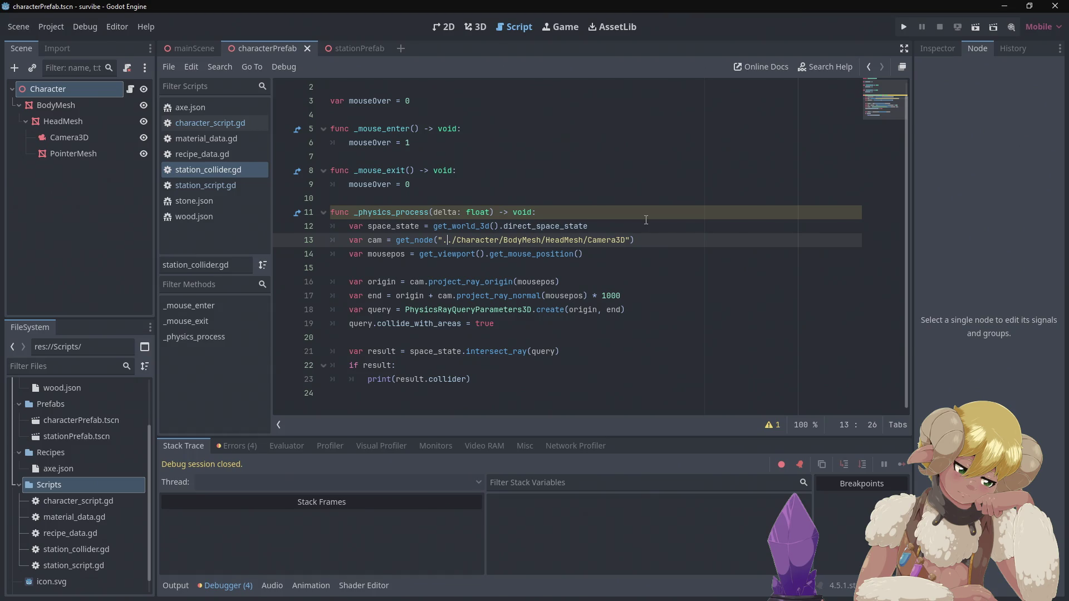
type(".")
type("as")
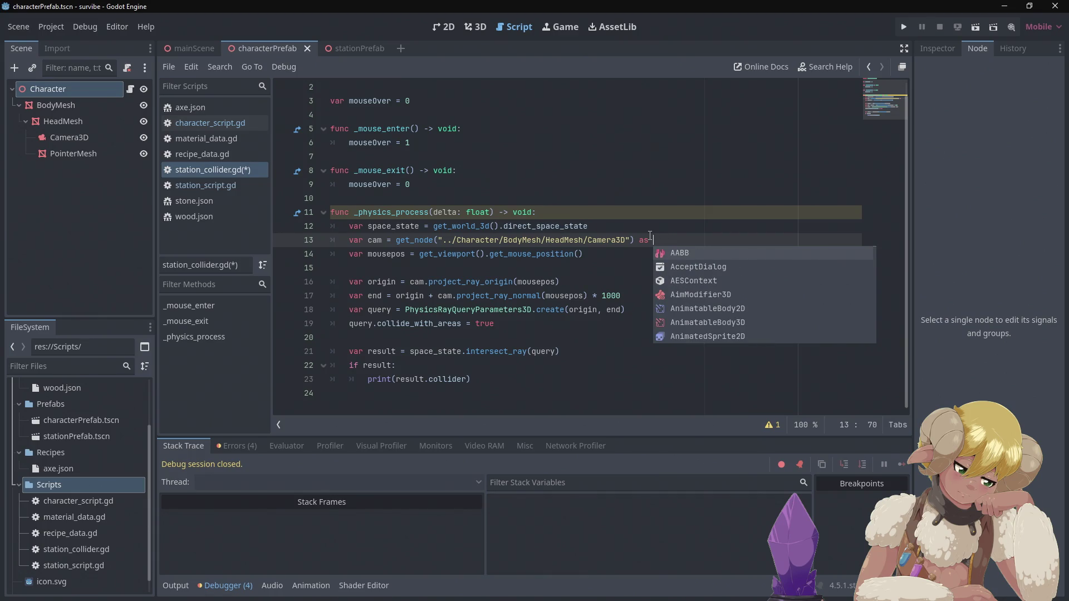
type(" $")
type("cam")
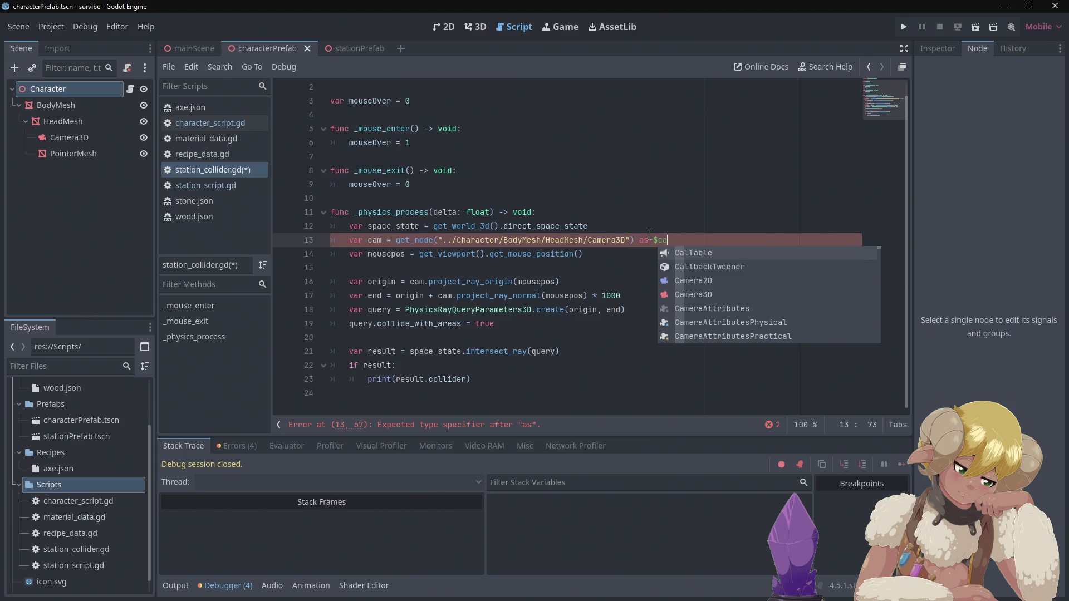
key("BackSpace")
key("BackSpace")
key("BackSpace")
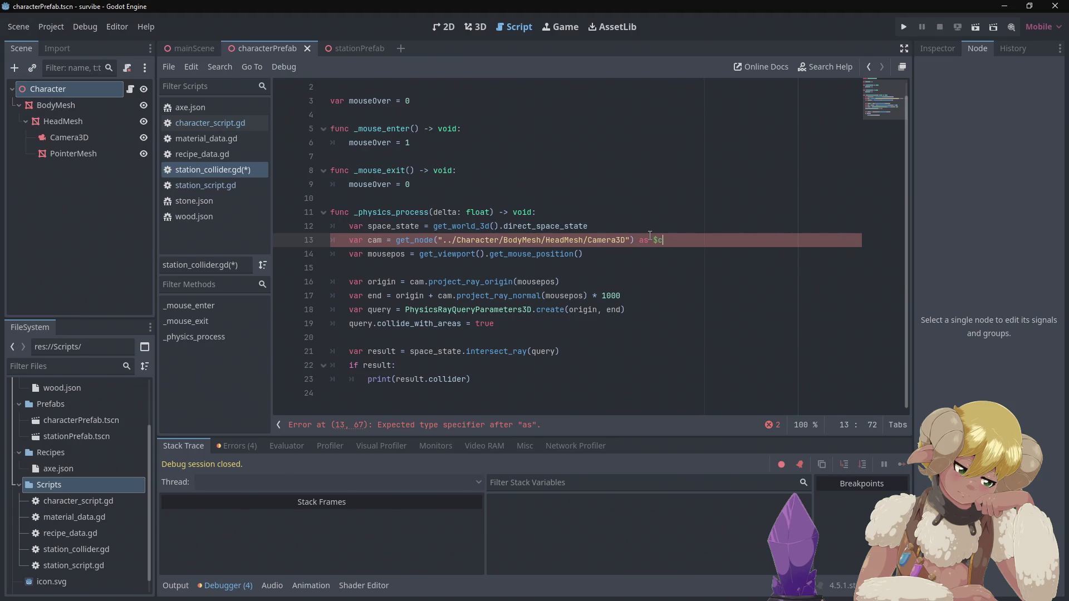
type("Camea")
key("BackSpace")
type("ra3D")
left_click(653, 271)
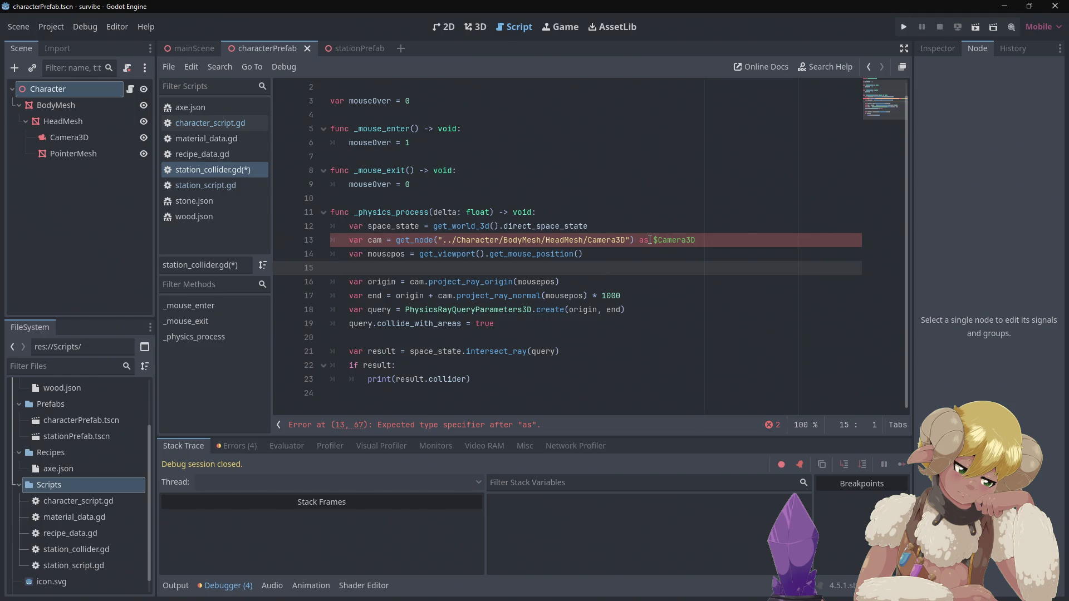
Drop the $ so the lookup casts 'as Camera3D', then launch the game.
left_click(661, 240)
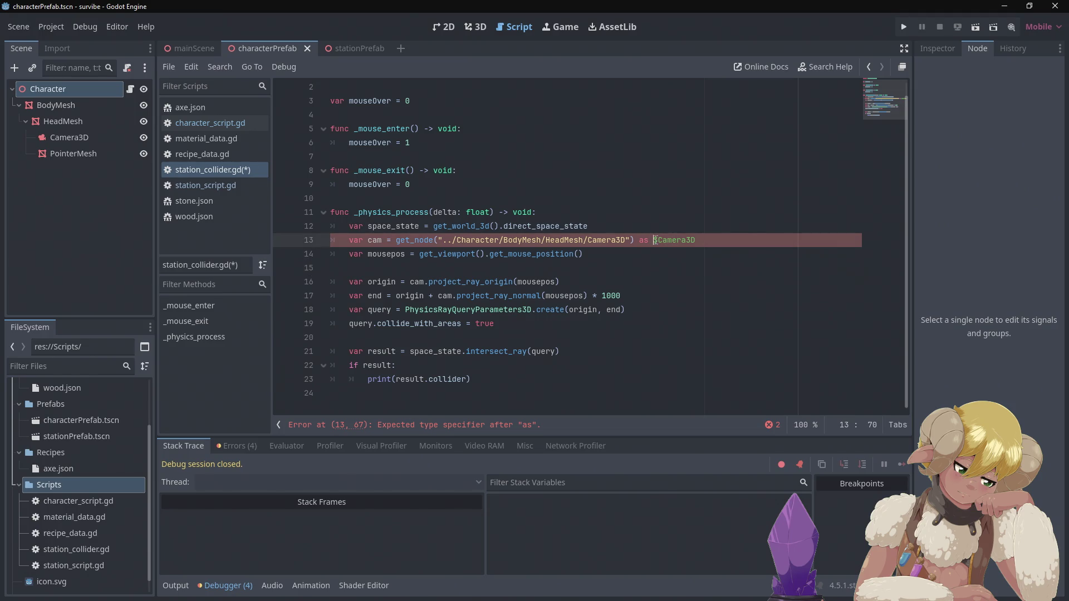
key("BackSpace")
mouse_move(662, 240)
left_click(622, 268)
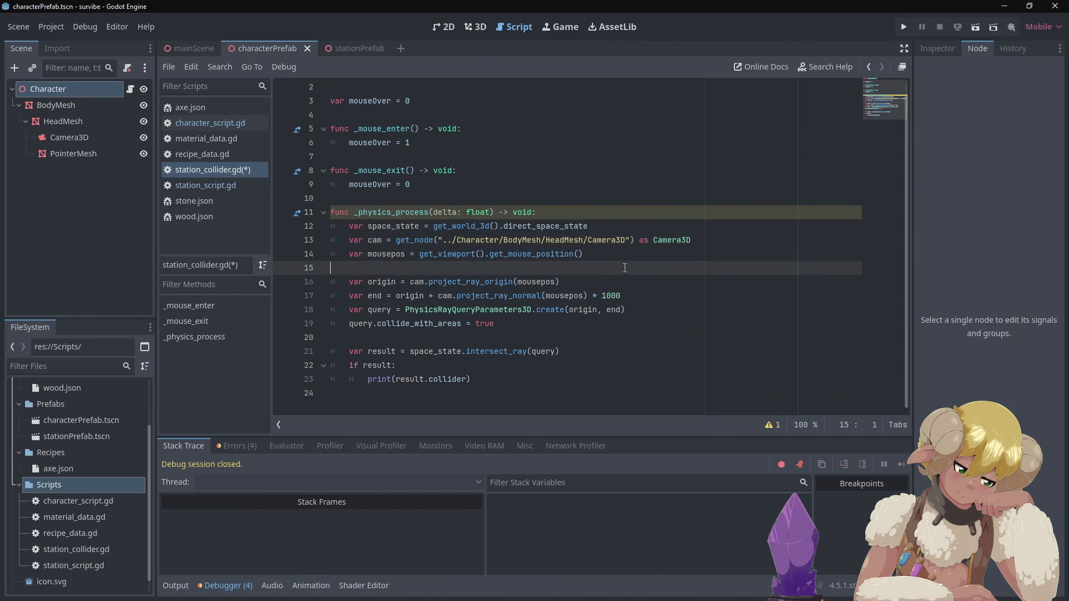
left_click(904, 26)
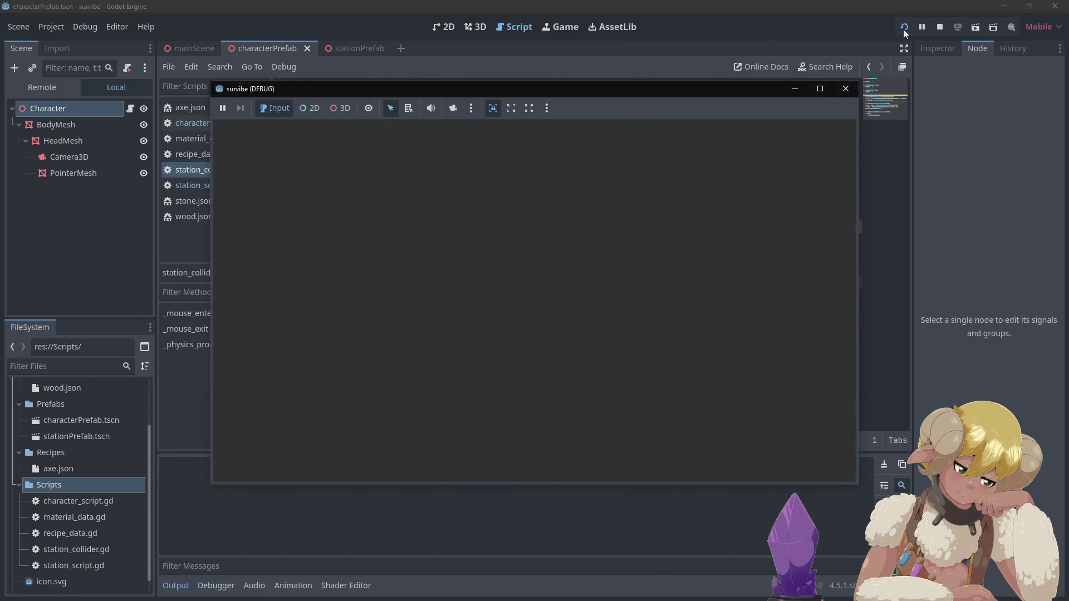
Stop the running game from the toolbar's Stop button.
left_click(939, 29)
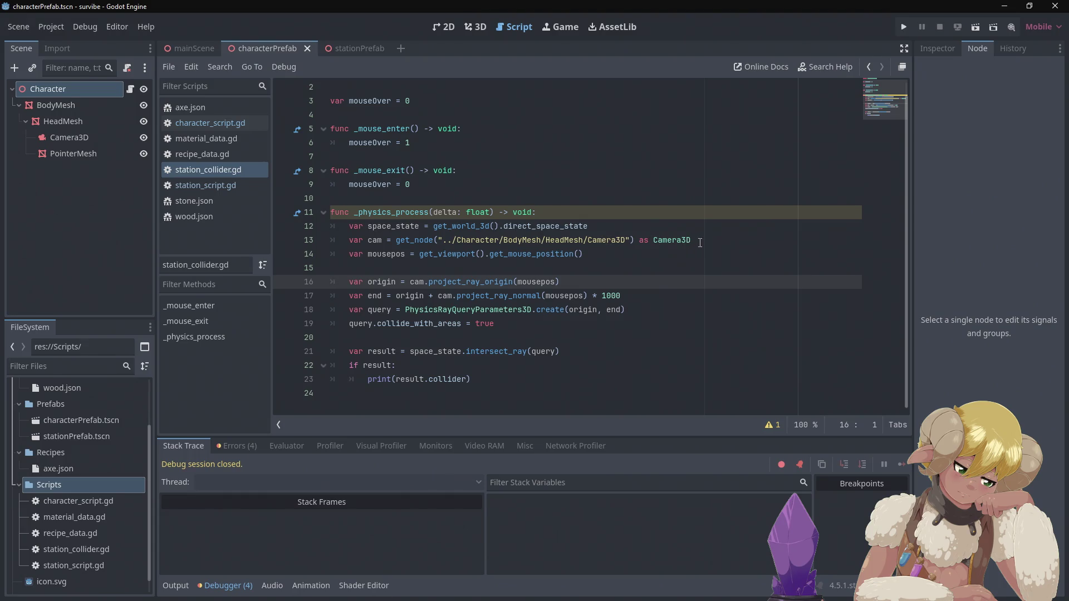
Move the var cam line to the top of _physics_process and add 'if cam:' below it.
left_click_drag(700, 243, 350, 240)
key("ctrl+c")
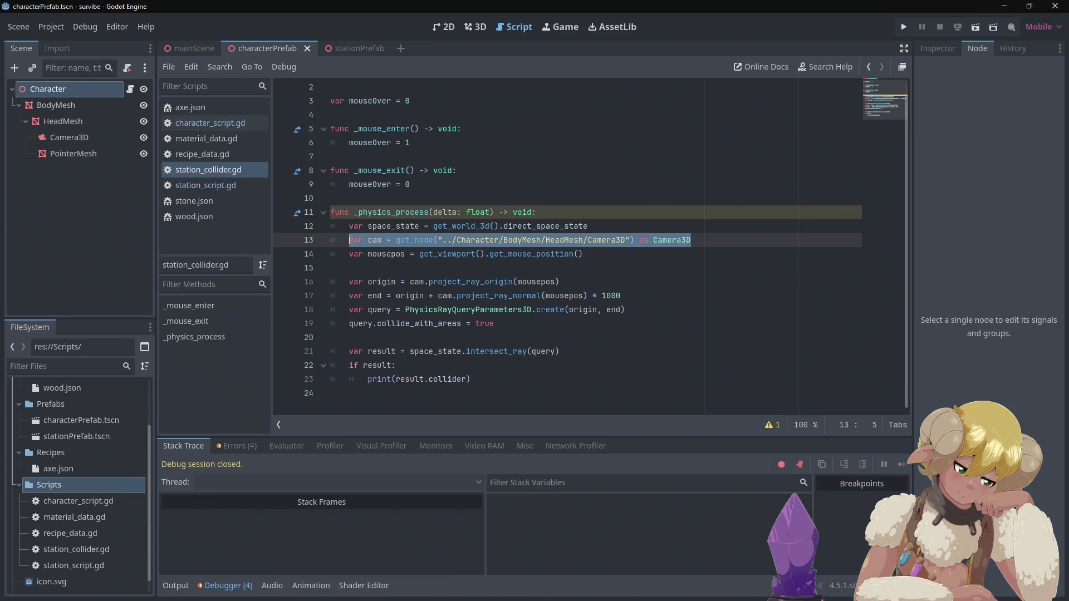
key("BackSpace")
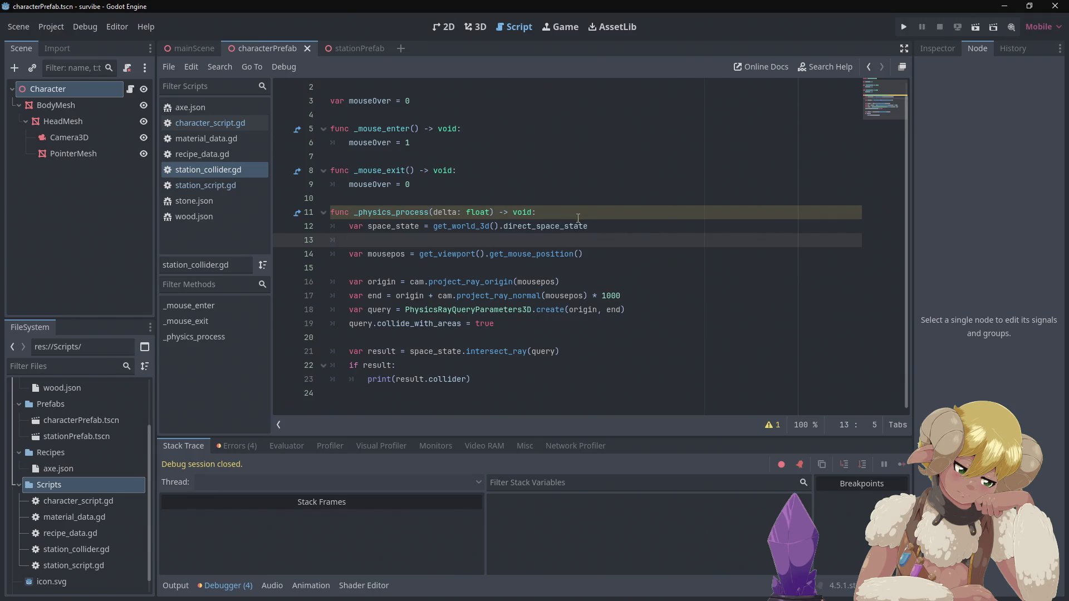
left_click(578, 217)
key("Return")
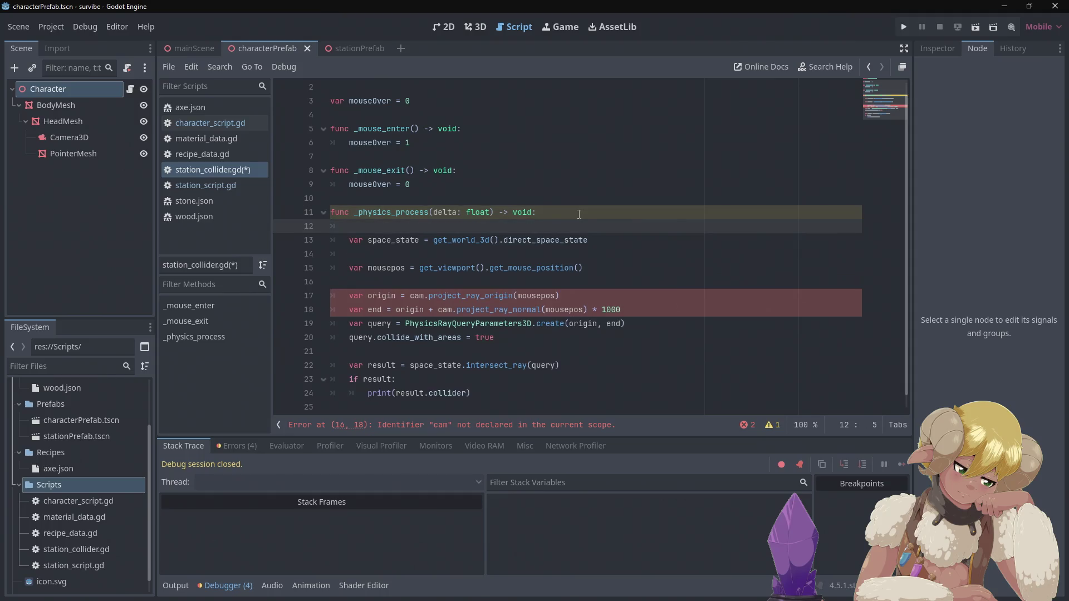
key("ctrl+v")
key("Return")
type("if cam:")
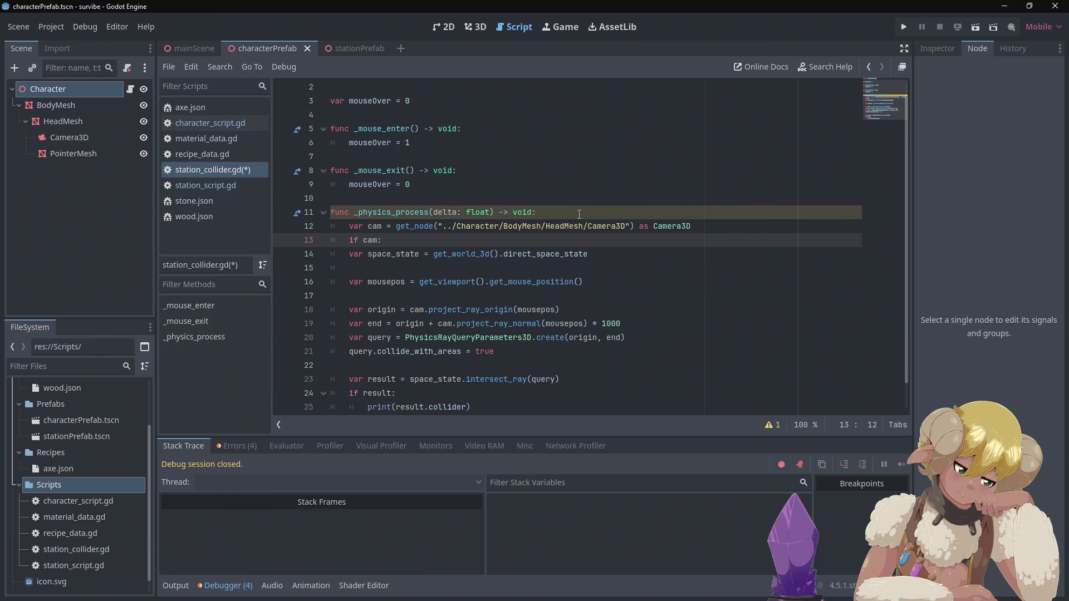
Remove the blank line and indent lines 14-24 under the if cam: guard.
left_click(396, 270)
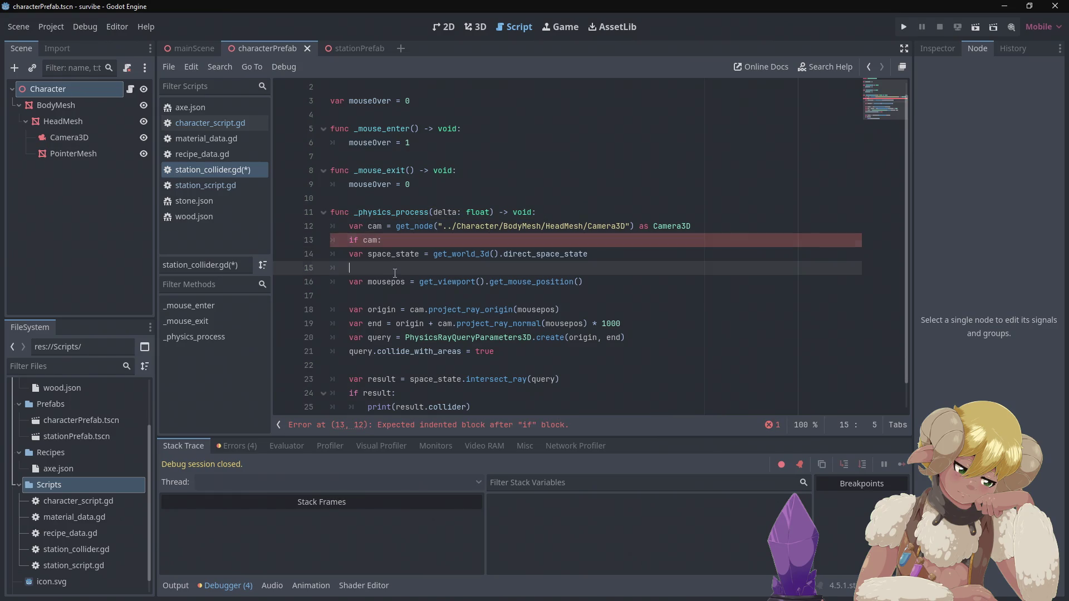
key("BackSpace")
scroll(509, 221, "down", 1)
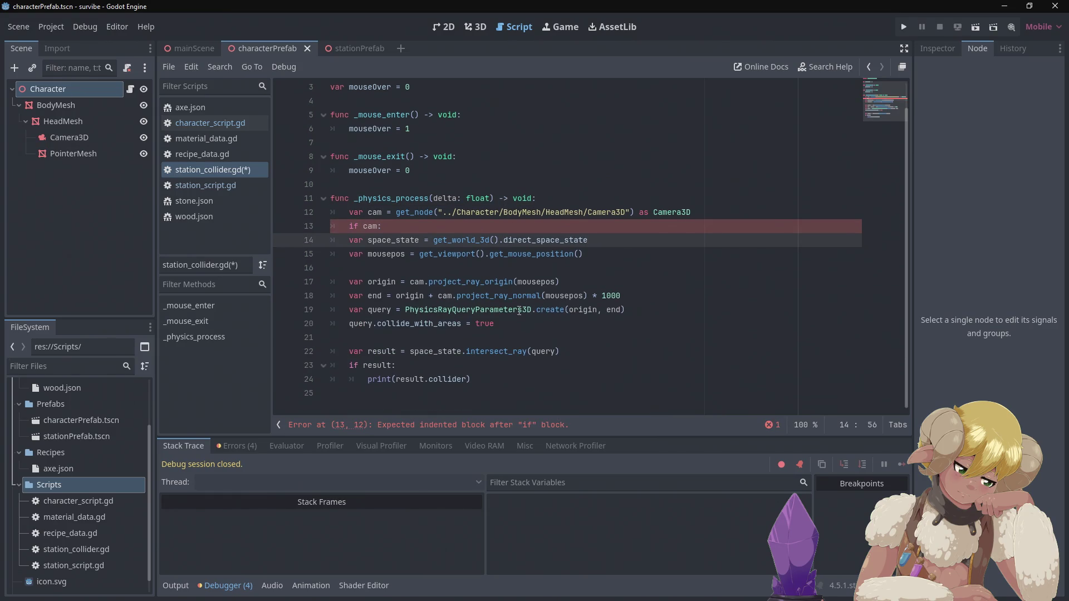
left_click(491, 384)
mouse_move(491, 385)
left_mouse_down()
mouse_move(345, 270)
mouse_move(361, 241)
mouse_move(350, 243)
left_mouse_up()
key("Tab")
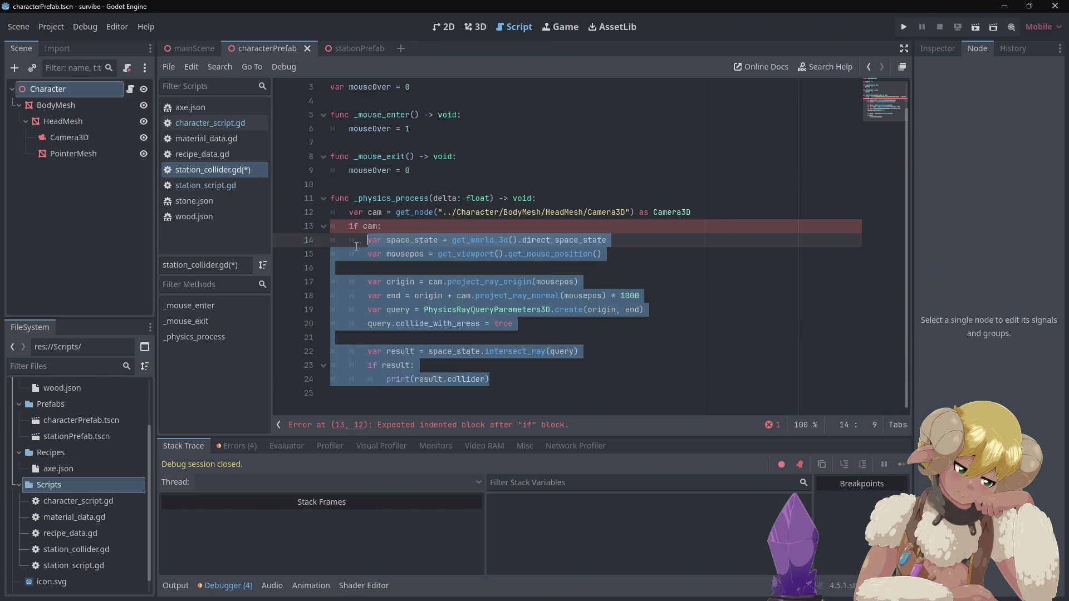
left_click(606, 164)
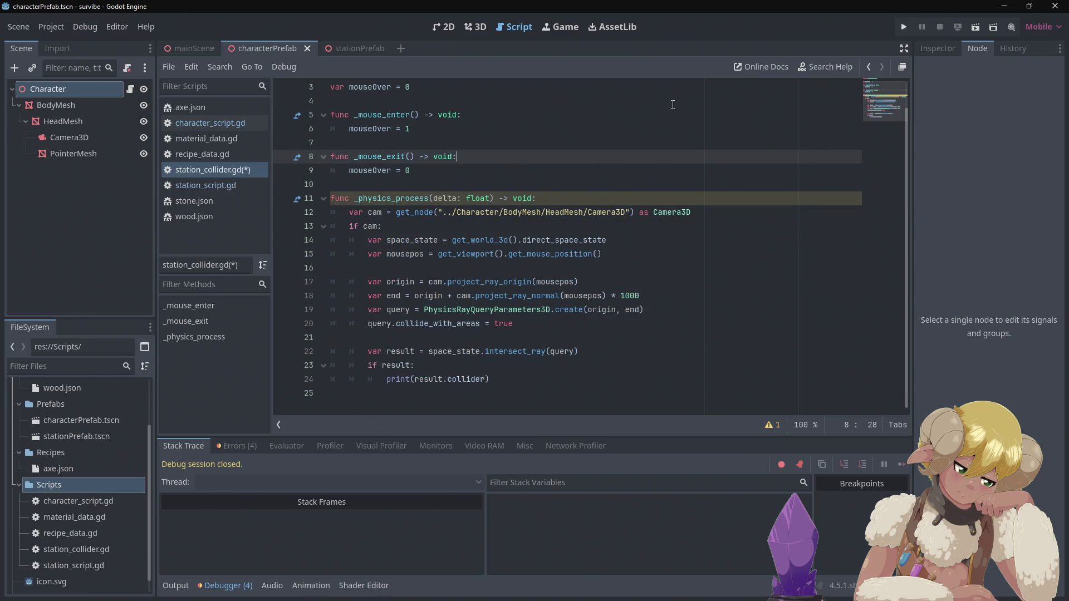
Test-run the guarded script, back the game camera away from the station cube, then stop the game.
left_click(904, 27)
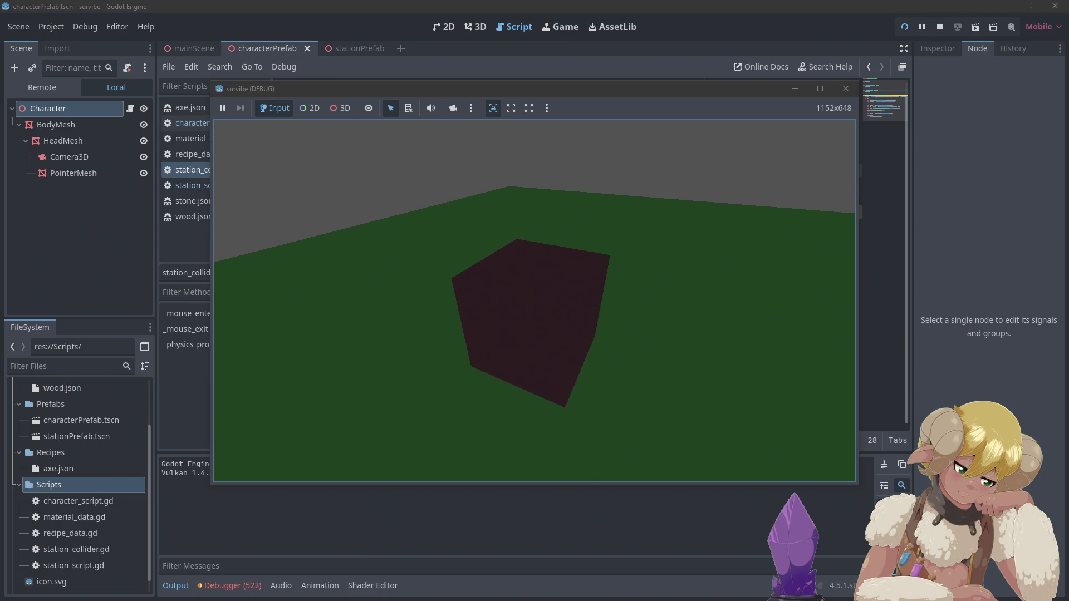
key("s")
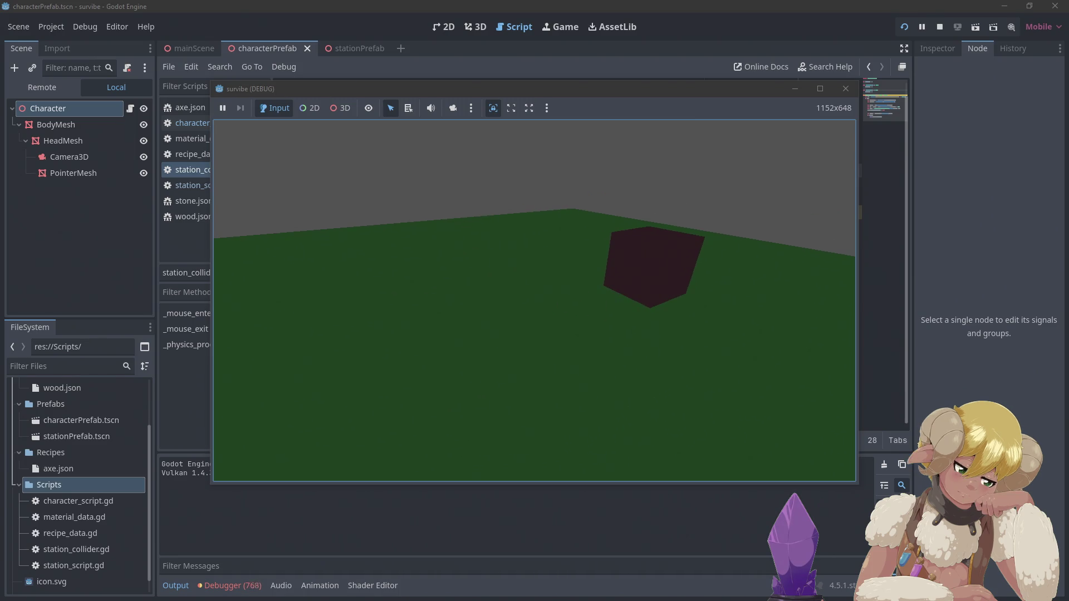
key("F8")
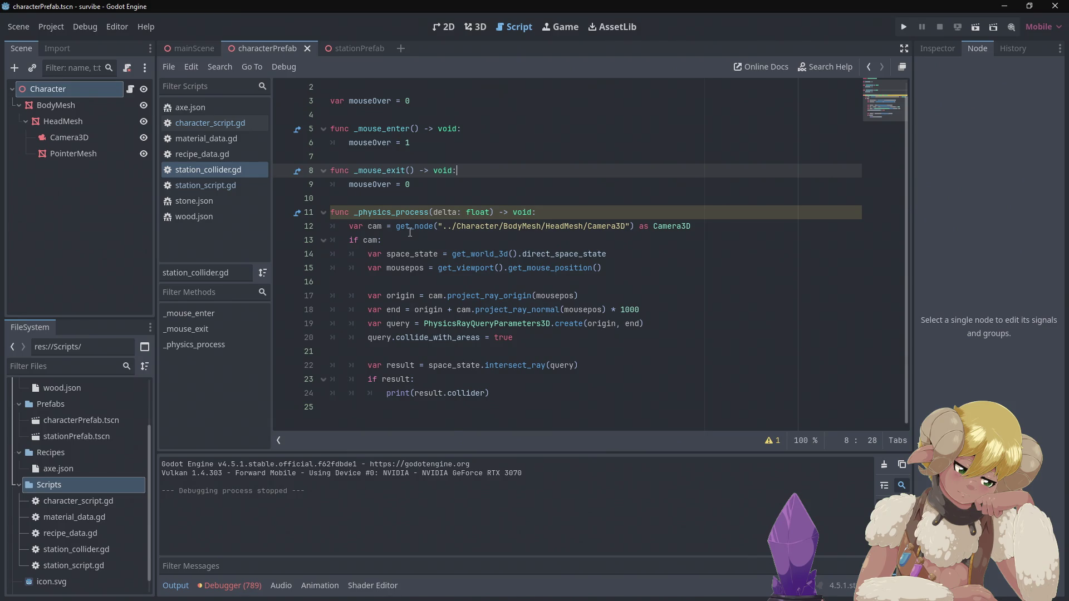
Delete the ' as Camera3D' cast from the line-12 camera lookup.
mouse_move(409, 232)
left_click(695, 221)
key("ctrl+shift+Left")
key("ctrl+shift+Left")
key("BackSpace")
key("BackSpace")
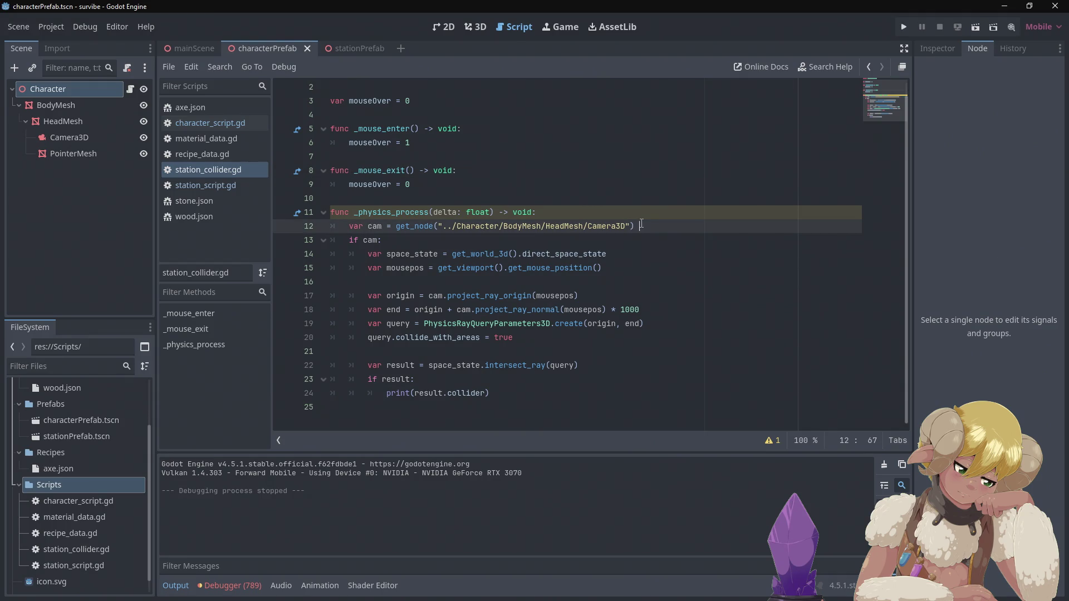
Test-run the game again, stop it with F8, and bring up the Debugger panel.
left_click(909, 25)
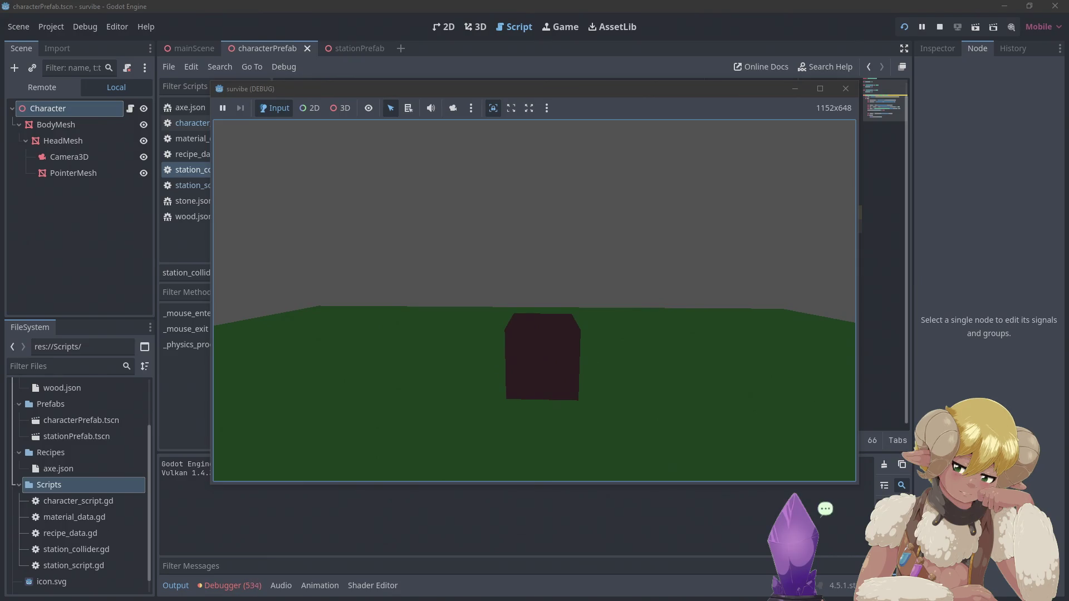
key("F8")
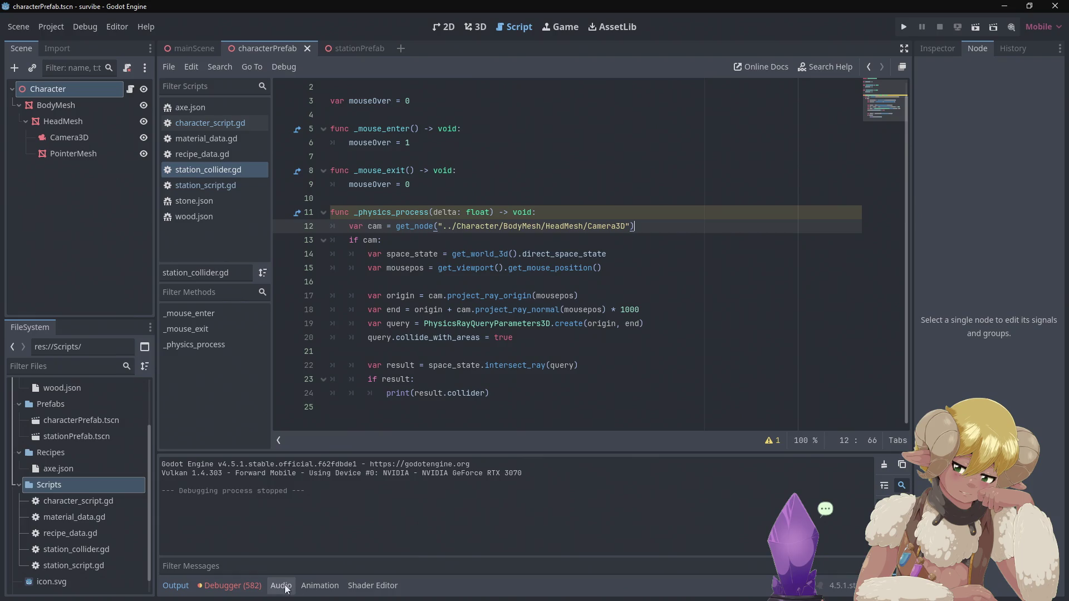
left_click(263, 587)
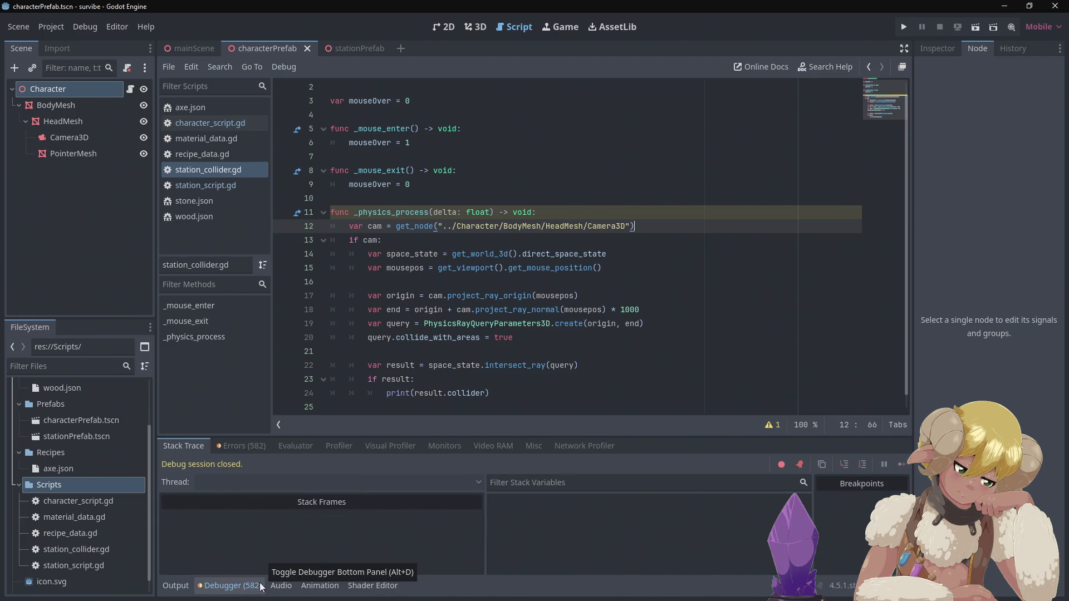
Show the Errors list with repeated station_collider.gd:12 'Node not found' errors for the Camera3D path.
left_click(239, 445)
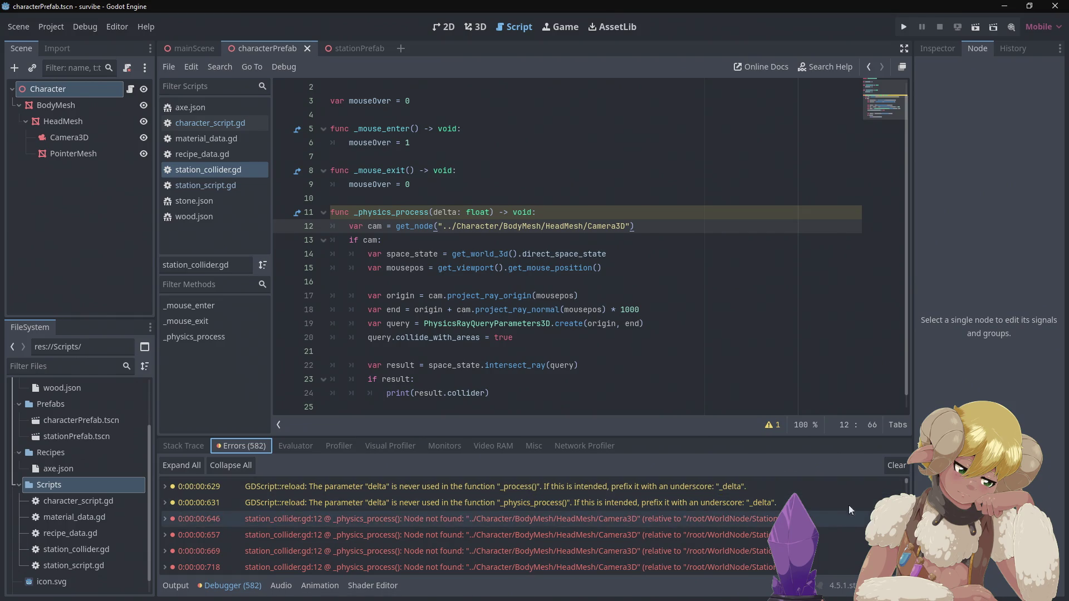
mouse_move(860, 496)
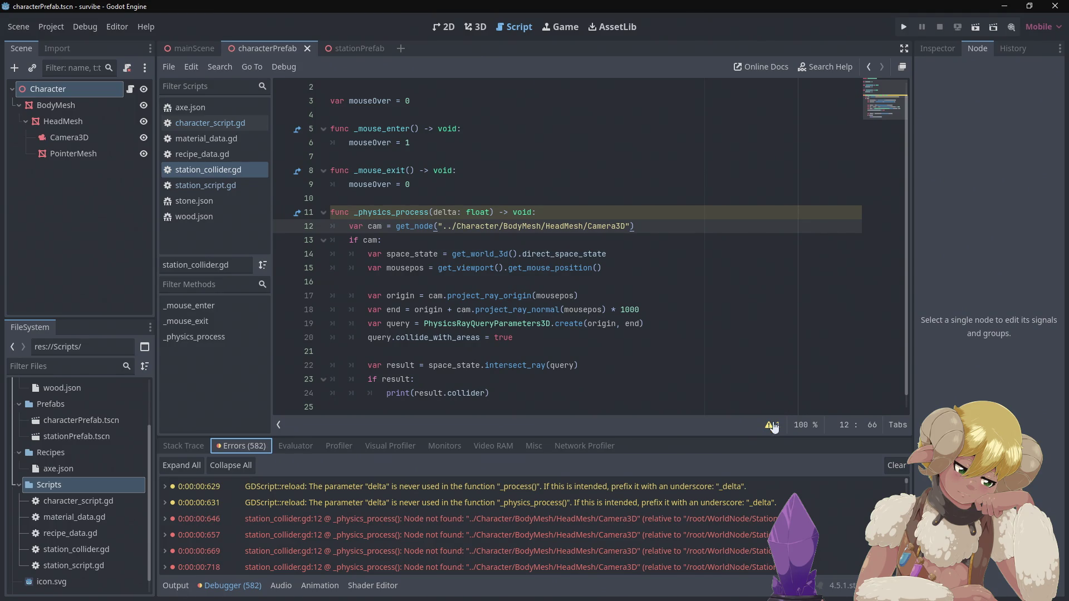
Replace the leading '..' in line 12's camera path with WorldNode.
left_click(448, 229)
left_click_drag(452, 226, 442, 232)
type("Wor")
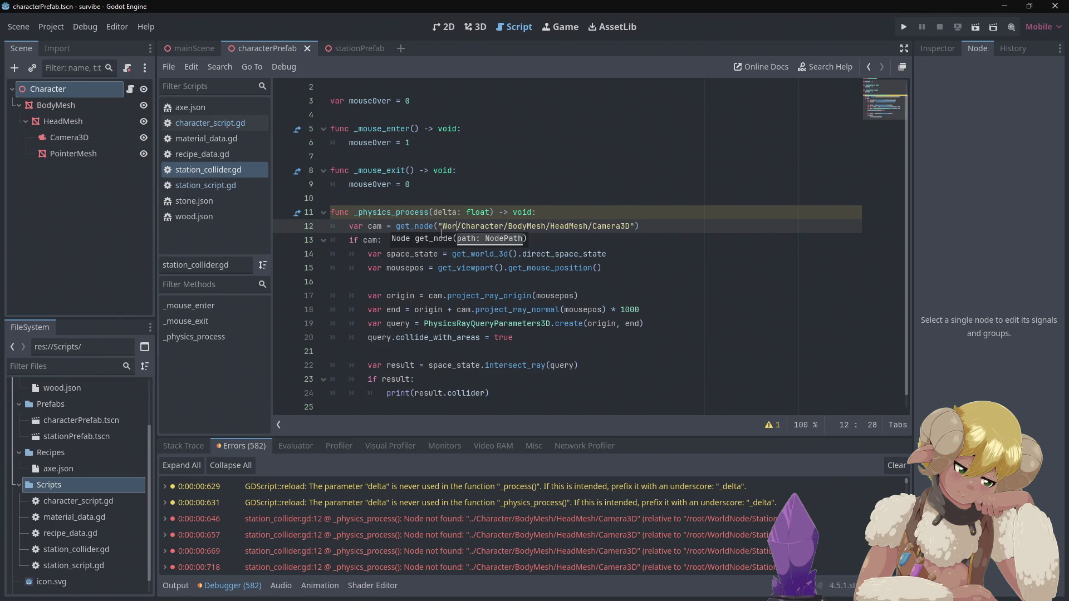
type("ldNode")
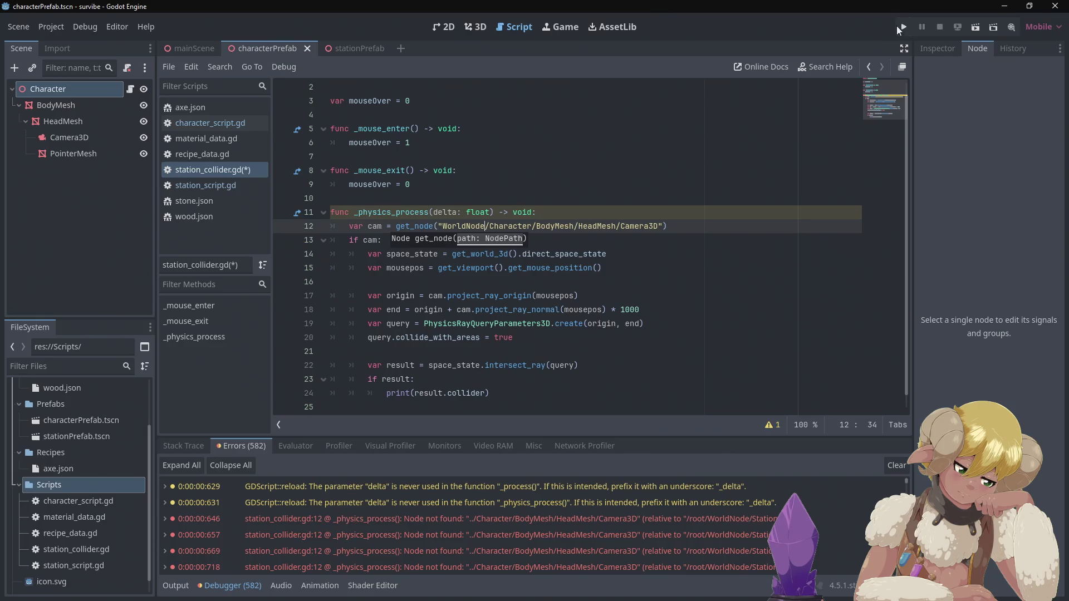
Test-run the game, stop it, and review the runtime errors list.
left_click(897, 25)
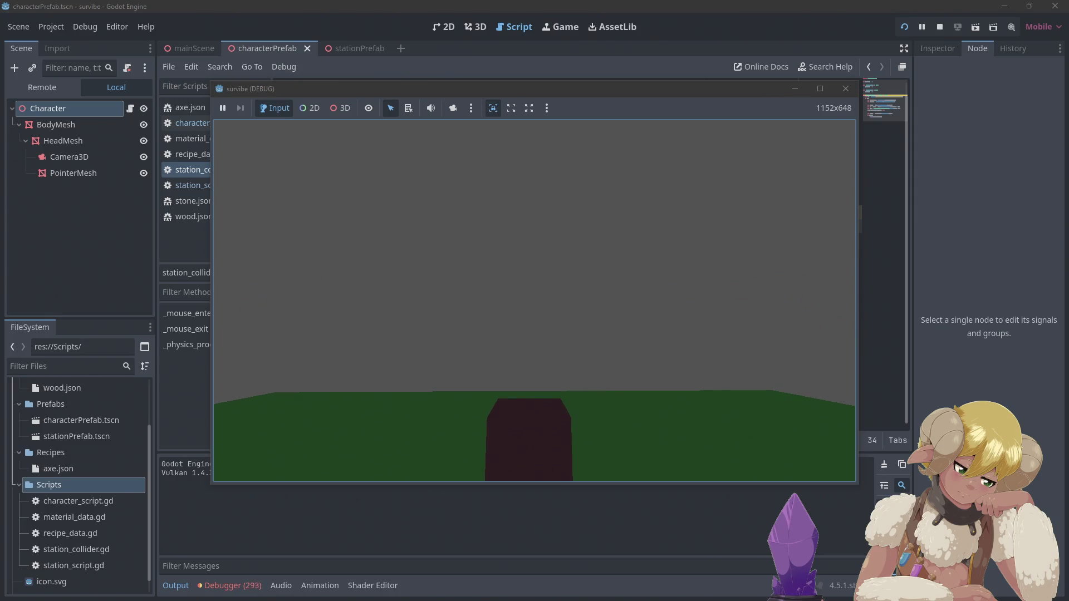
key("alt+F4")
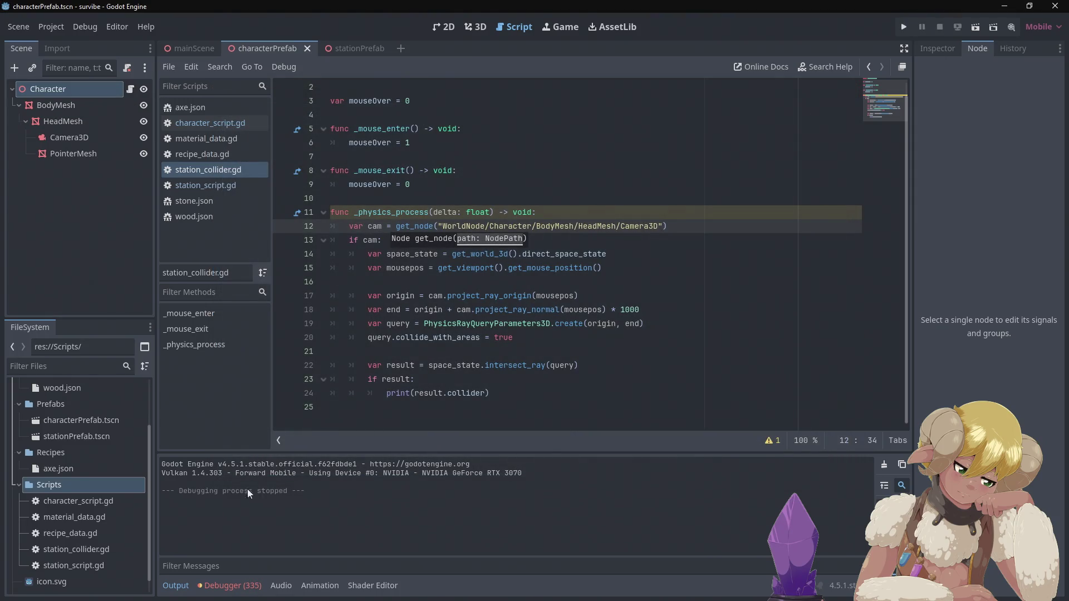
left_click(231, 586)
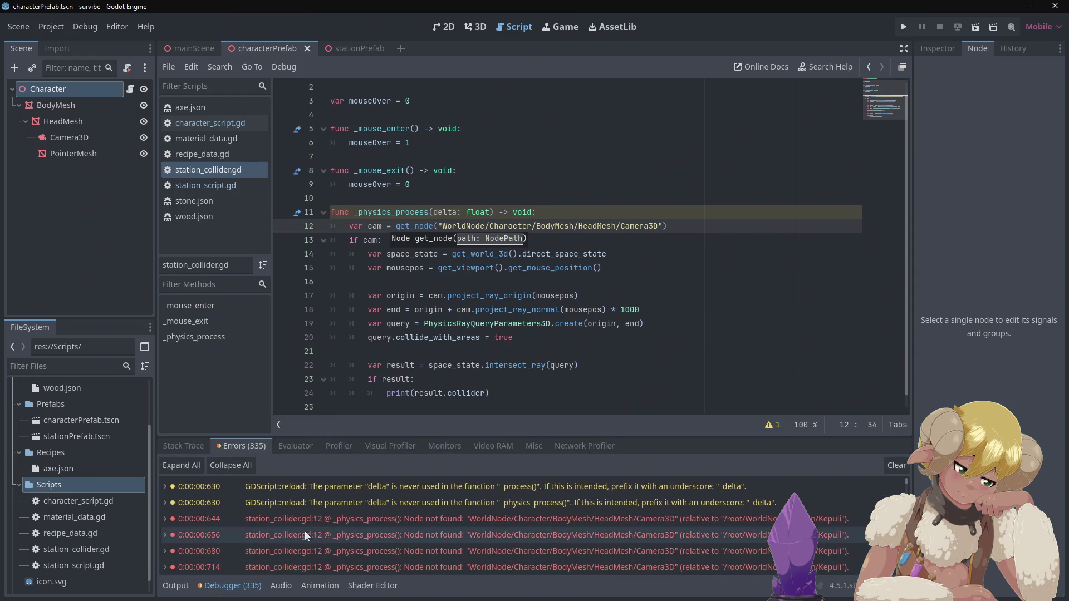
Prefix line 12's camera path with root/ so it reads root/WorldNode/….
mouse_move(346, 512)
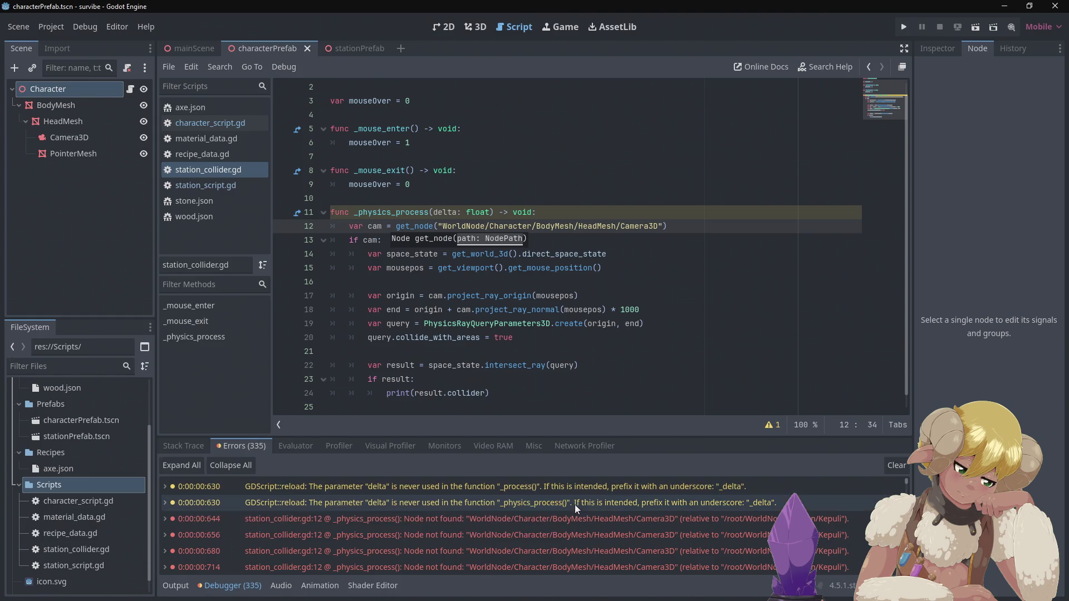
scroll(693, 535, "down", 3)
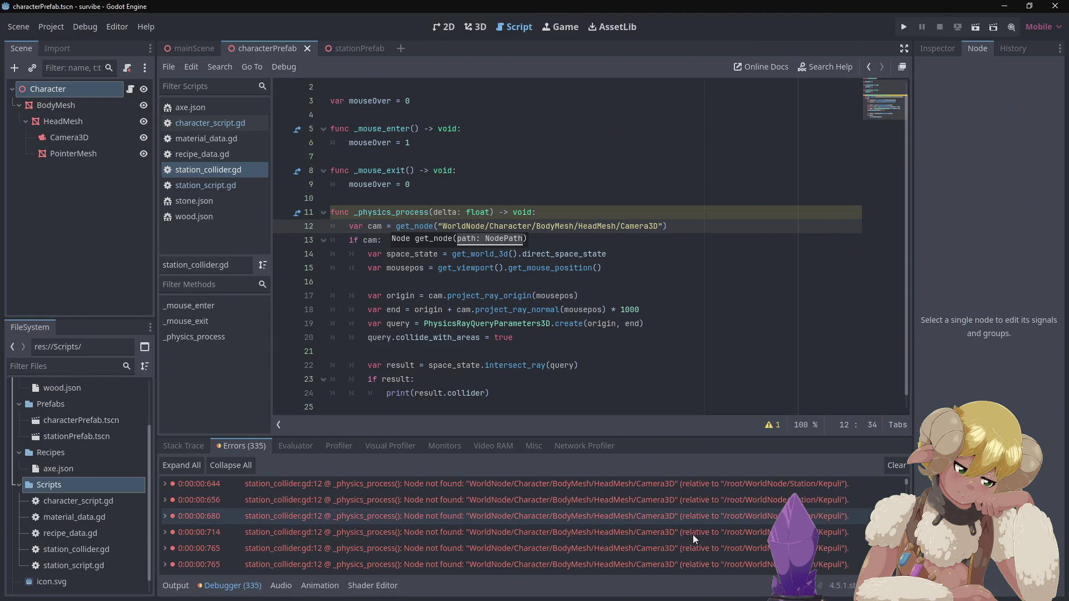
scroll(690, 535, "up", 3)
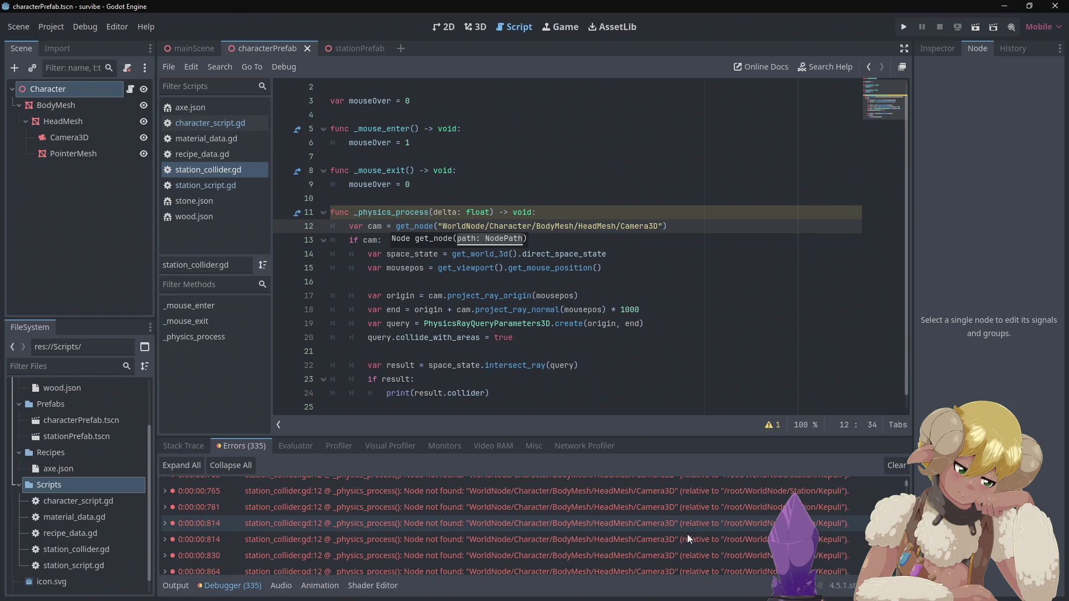
scroll(690, 537, "up", 1)
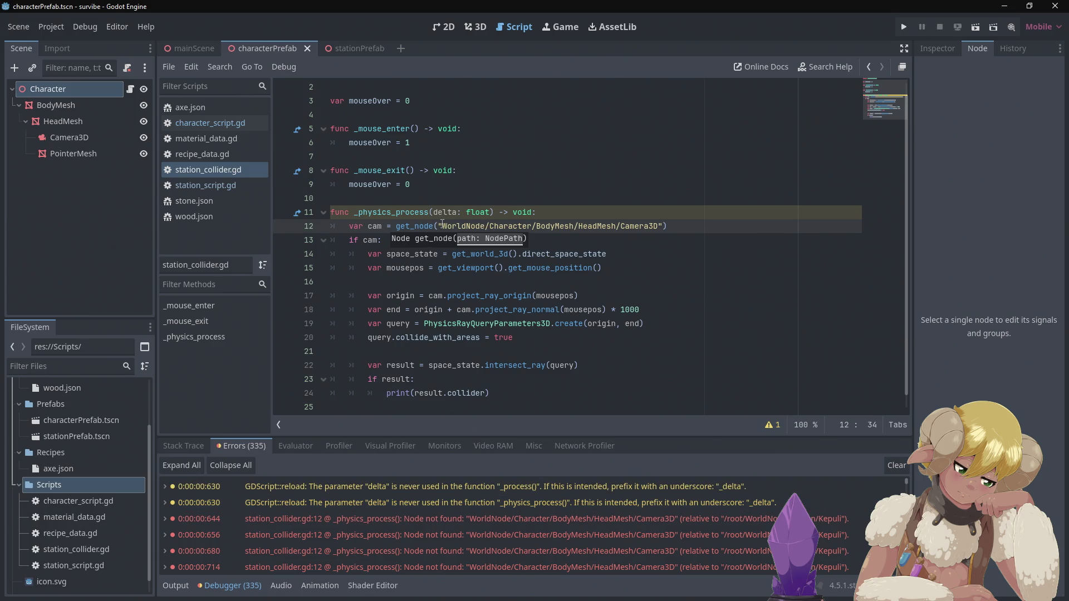
left_click(443, 226)
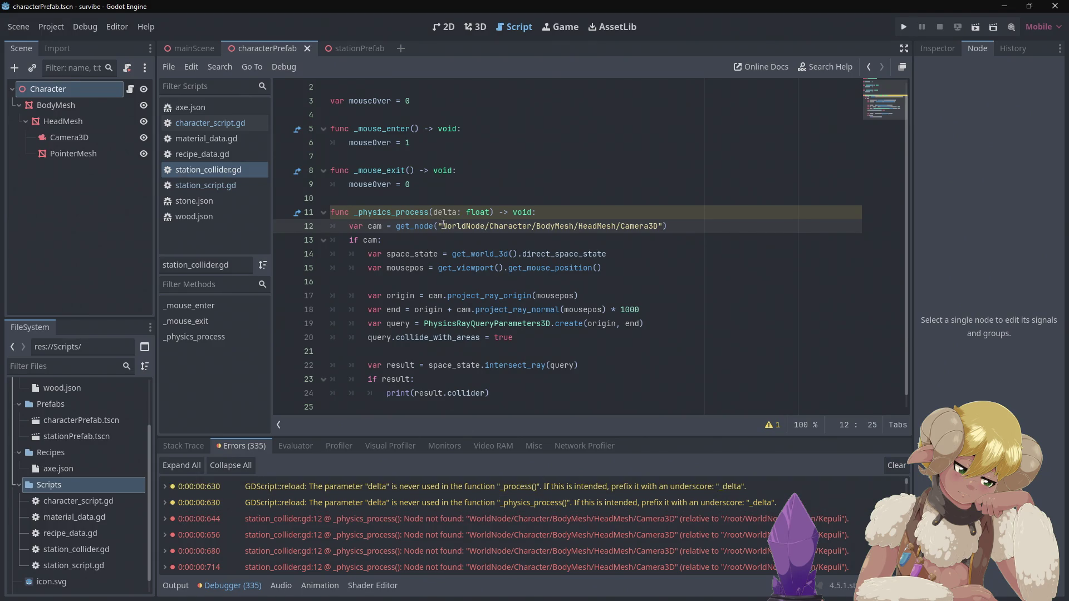
type("root/")
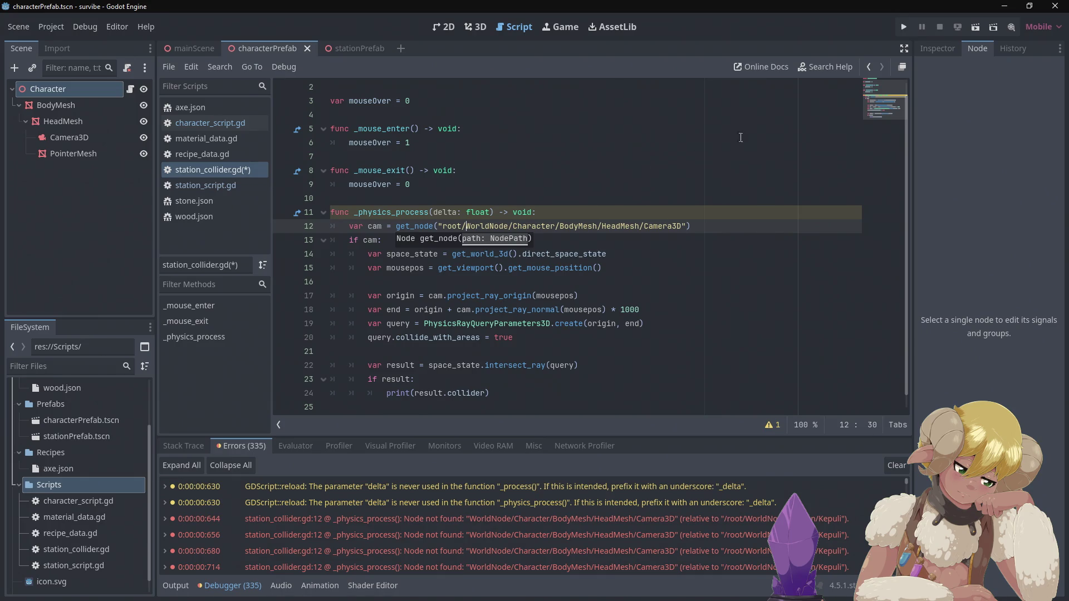
Run and stop the game, recheck the Node not found errors, then select root/WorldNode.
left_click(902, 30)
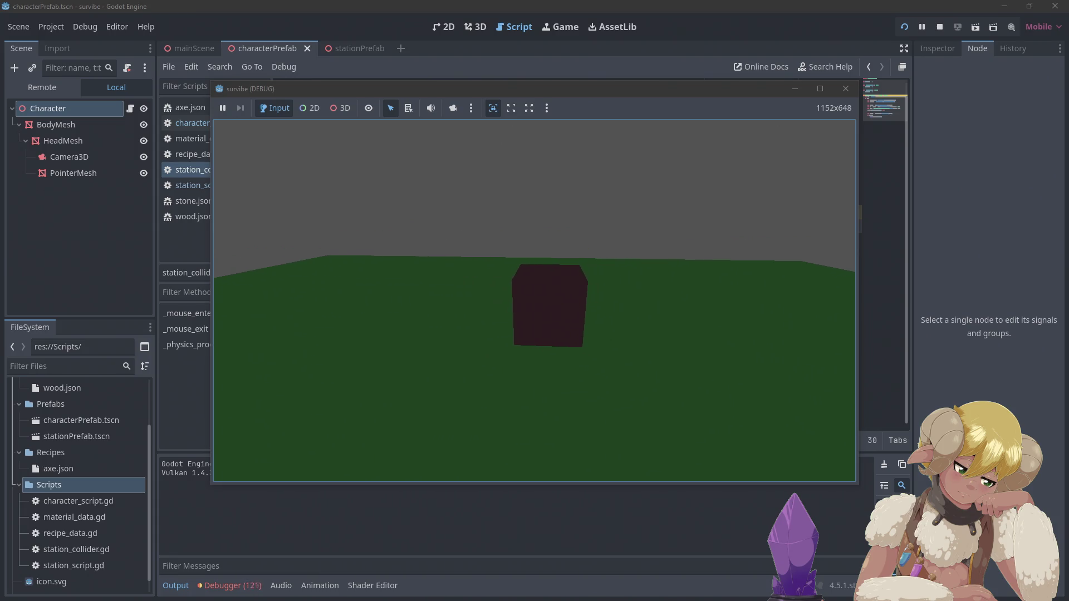
key("F8")
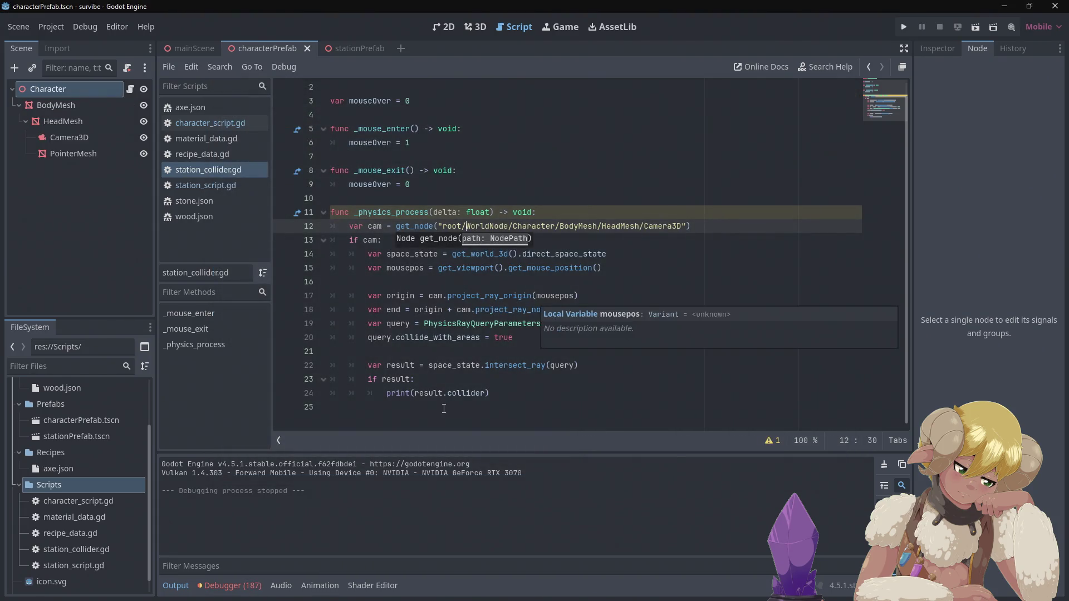
left_click(243, 585)
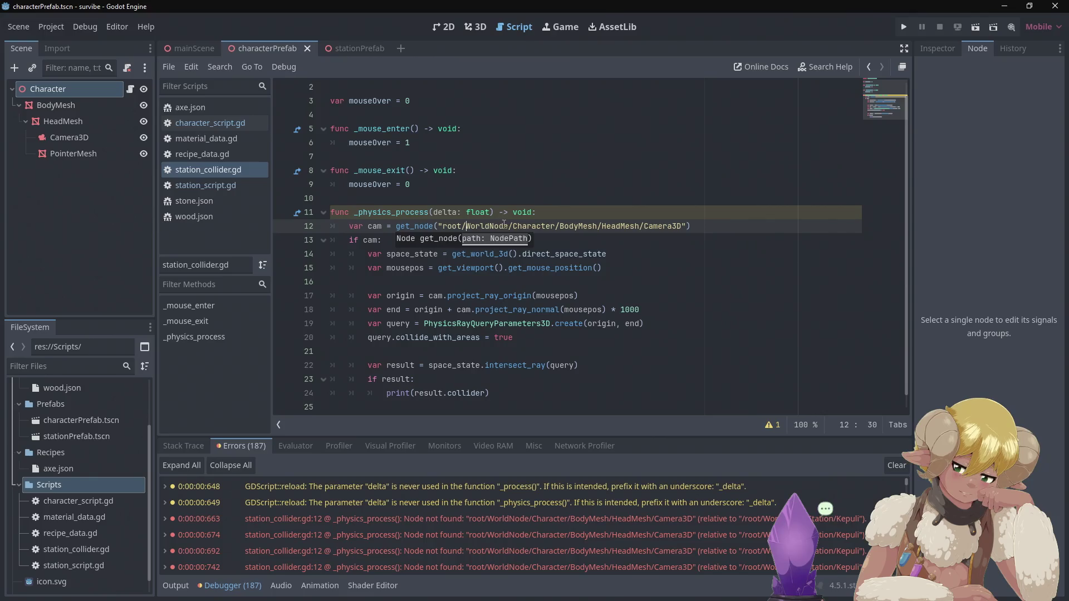
left_click_drag(508, 225, 442, 226)
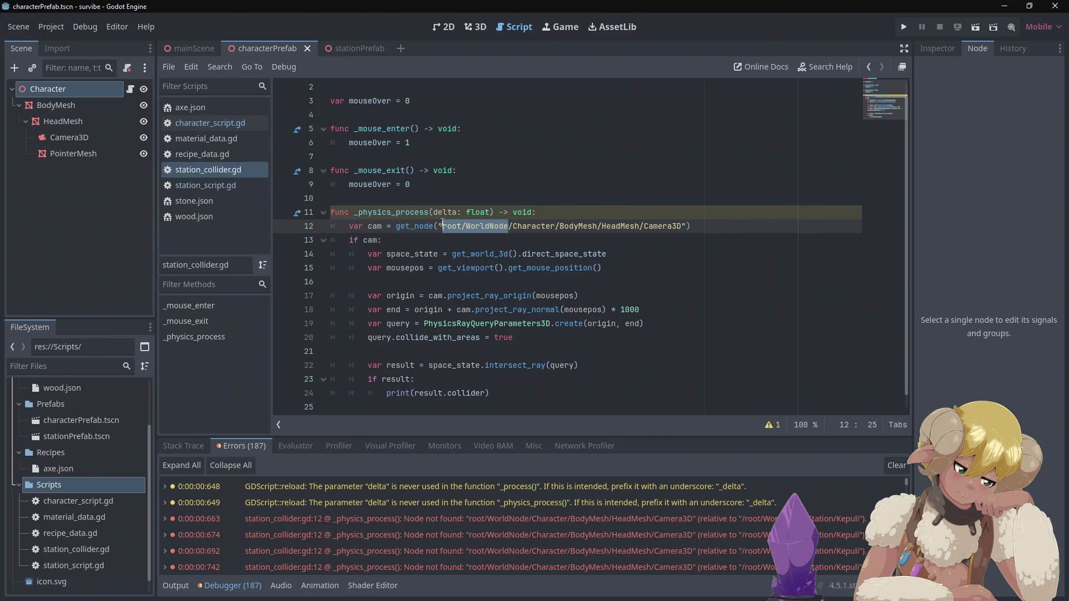
Replace root/WorldNode with '.' in the camera path and test-run the game.
type(".")
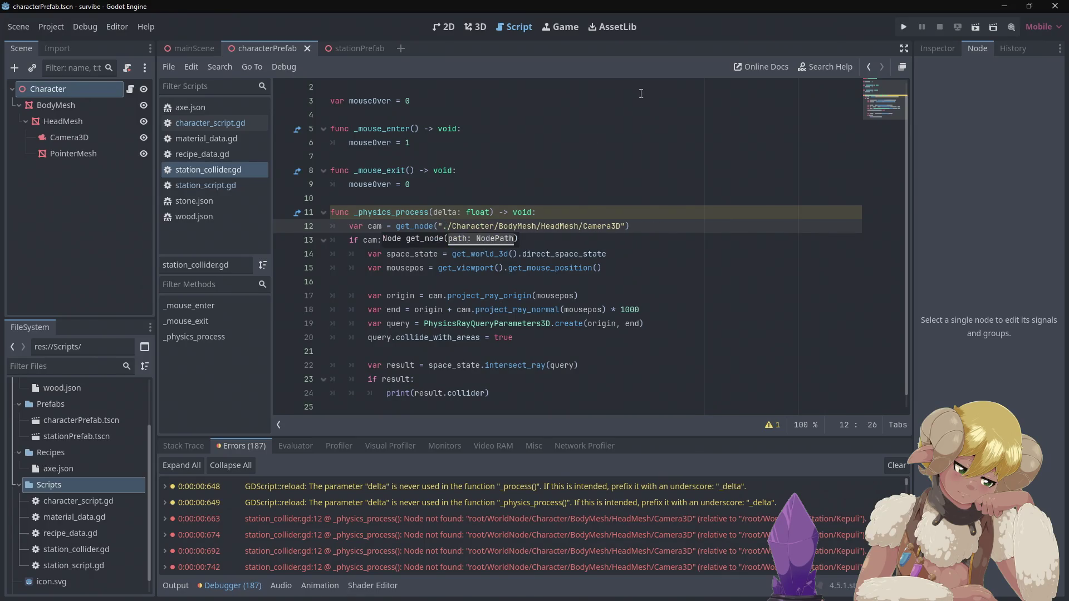
left_click(900, 23)
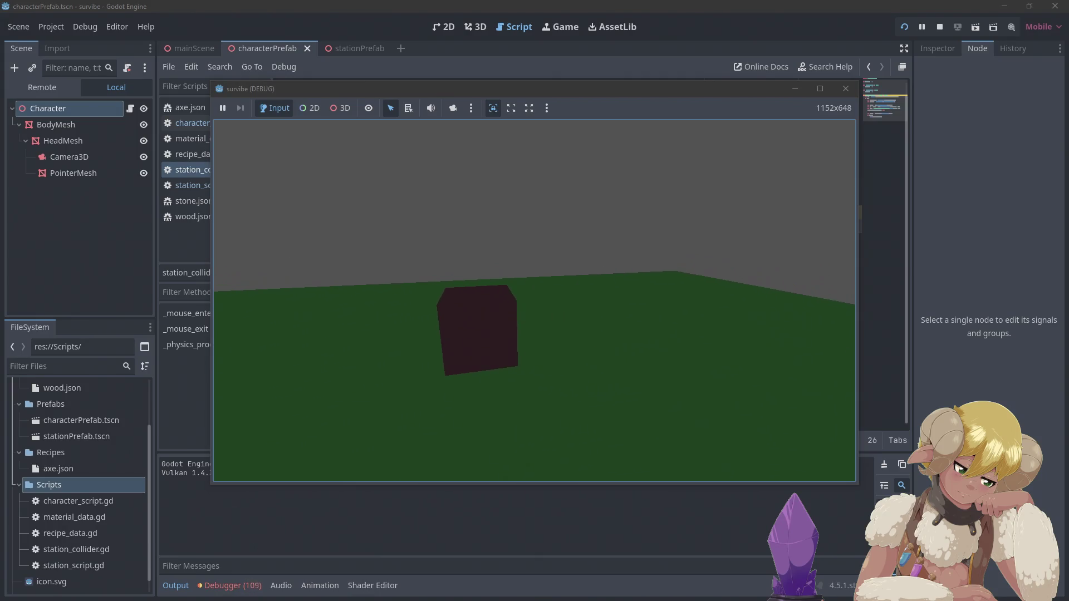
key("F8")
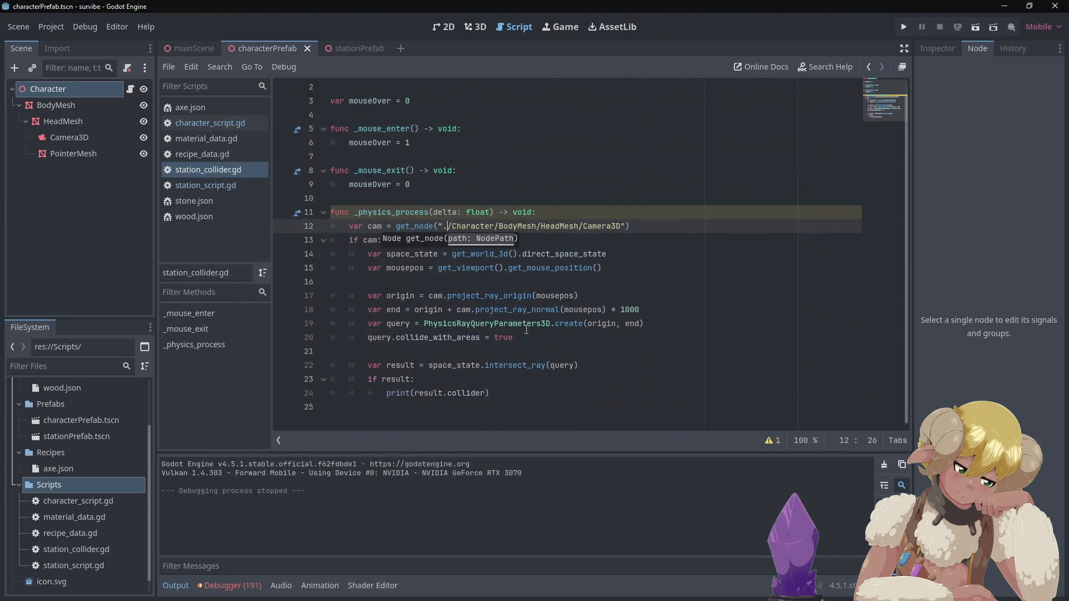
Review the errors, change the path to ../../Character/BodyMesh/HeadMesh/Camera3D, and run again.
left_click(234, 587)
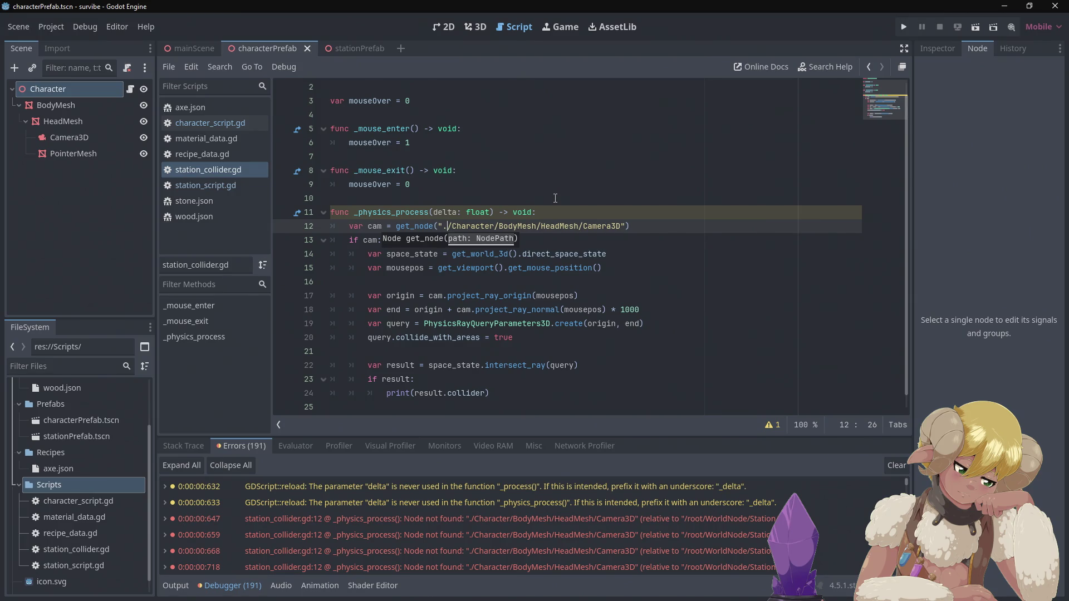
type("./..")
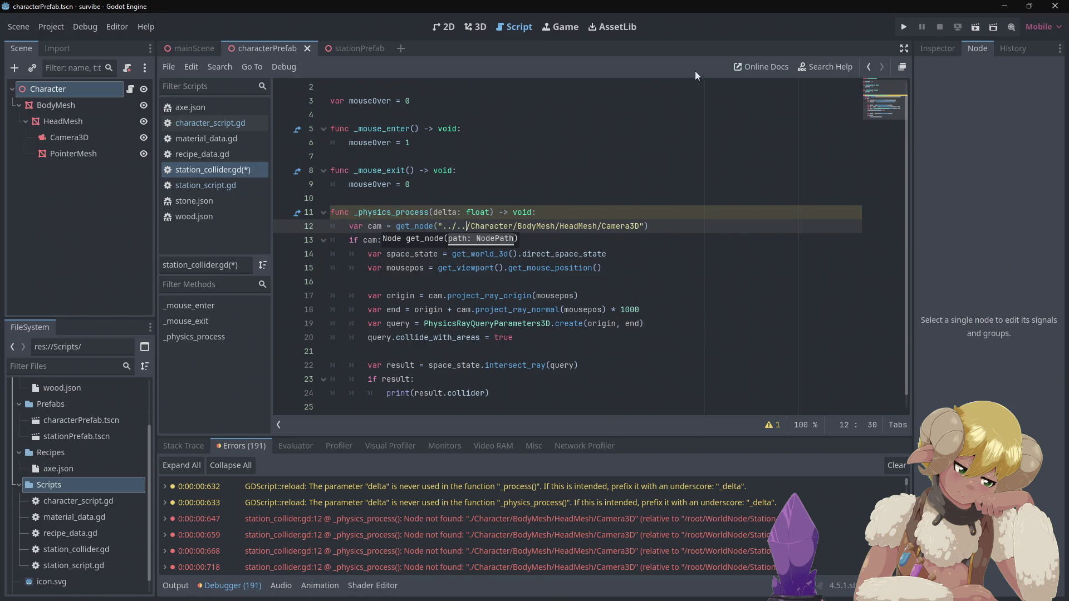
left_click(904, 26)
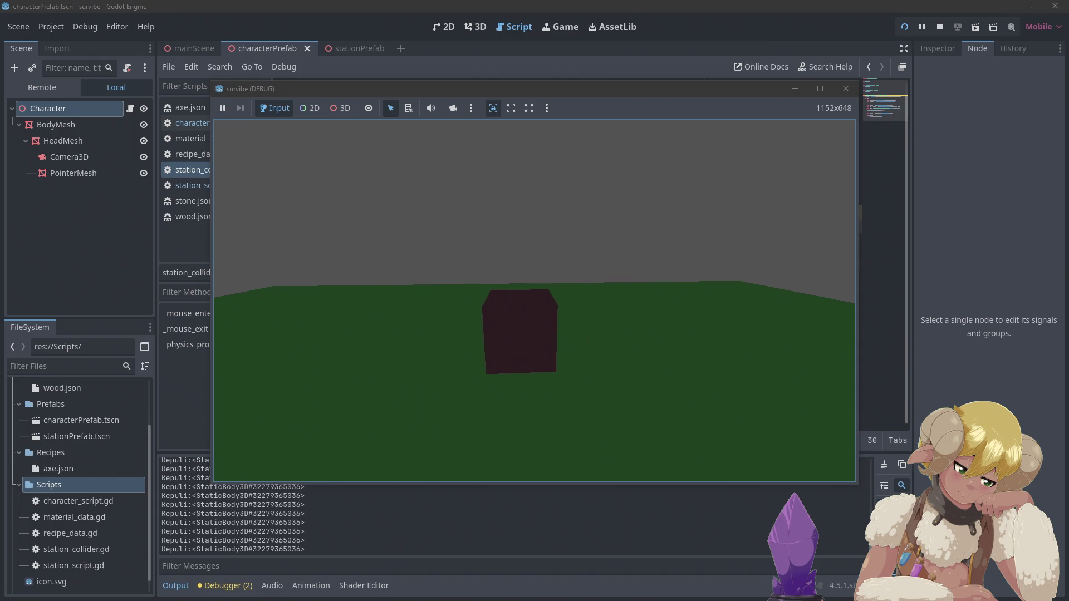
Move the game camera with W, A and D to aim at the station.
key("w")
key("a")
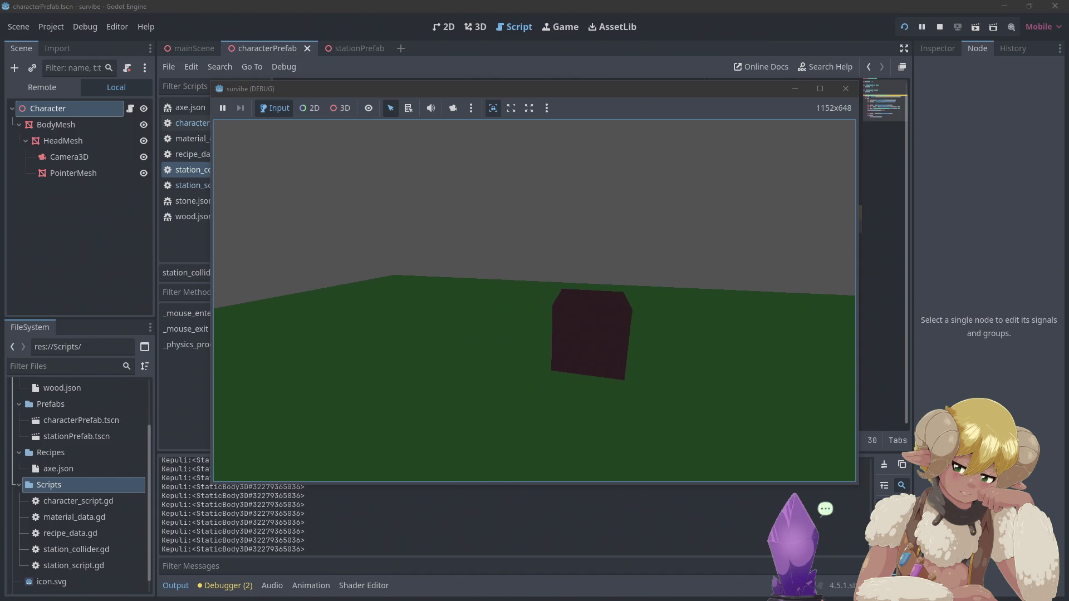
key("d")
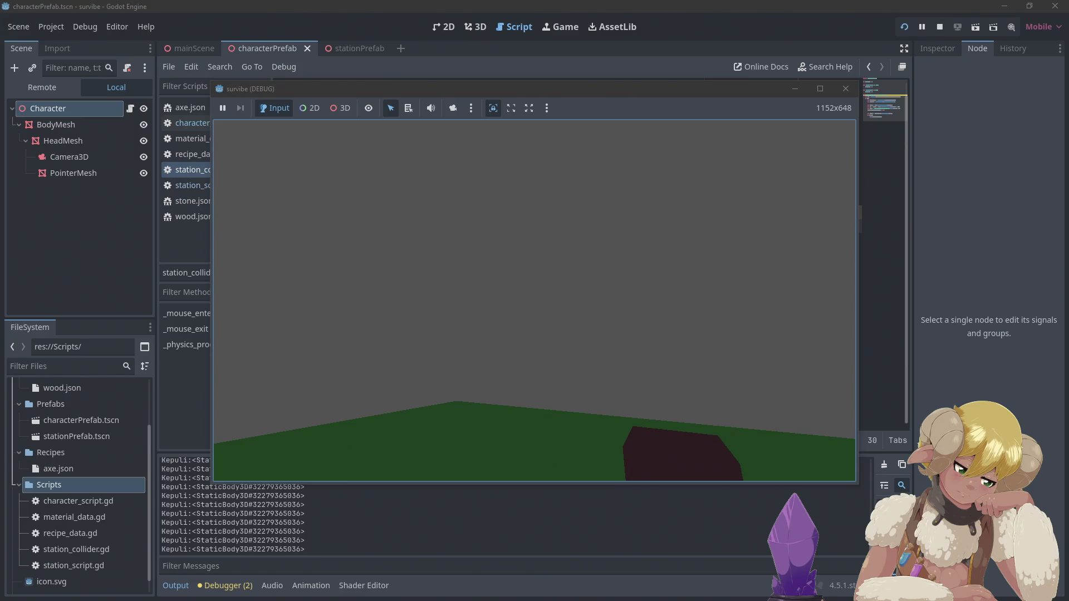
Stop the running game and switch to the Godot docs in Firefox.
mouse_move(534, 301)
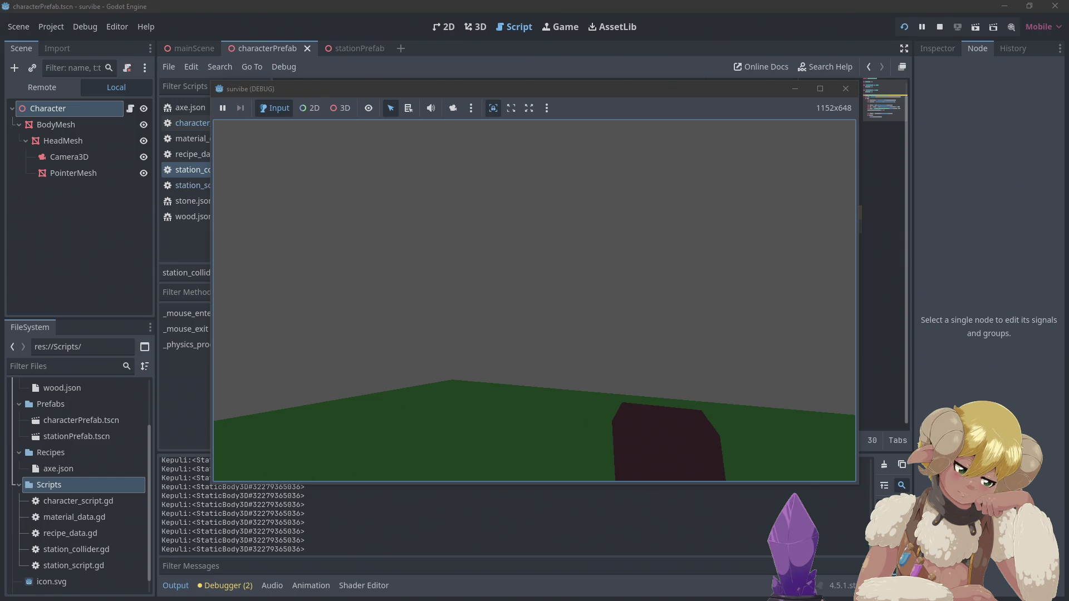
key("F8")
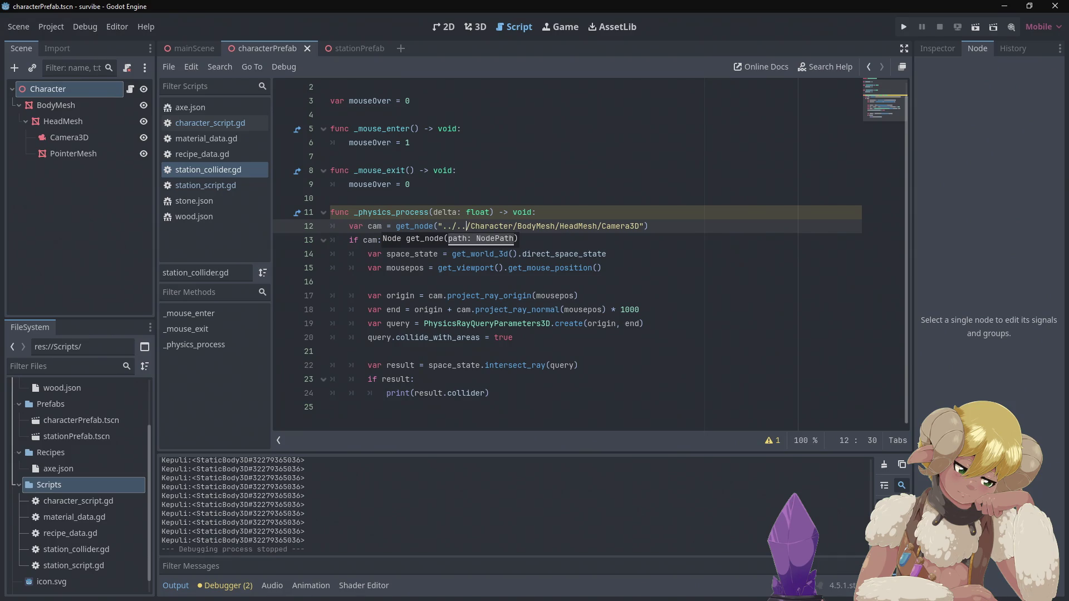
key("alt+Tab")
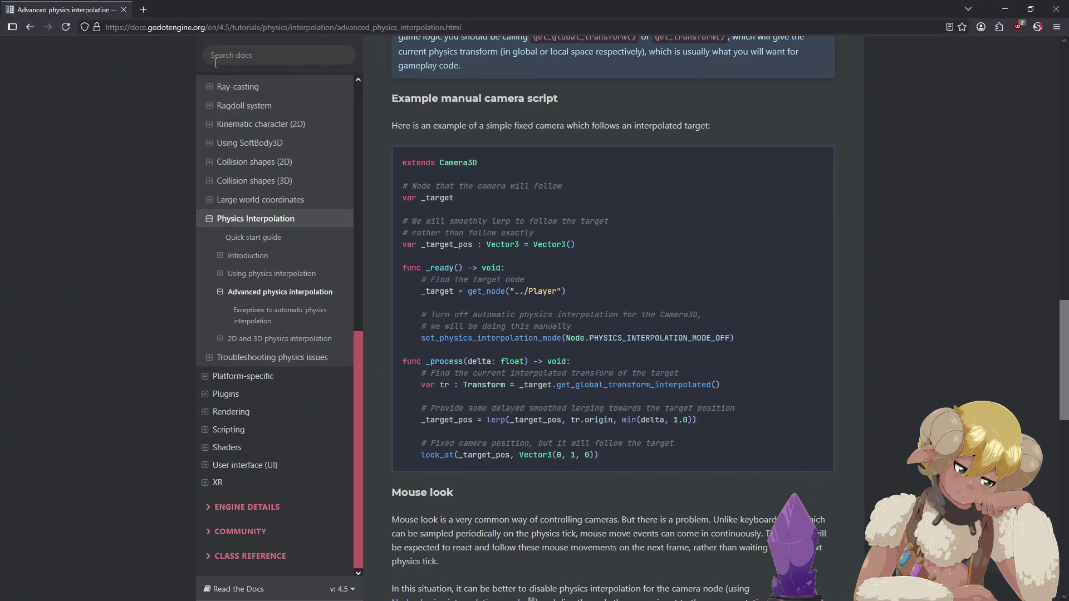
Search the Godot docs for nodepath and open the NodePath class reference.
left_click(239, 57)
type("nodepath")
key("Return")
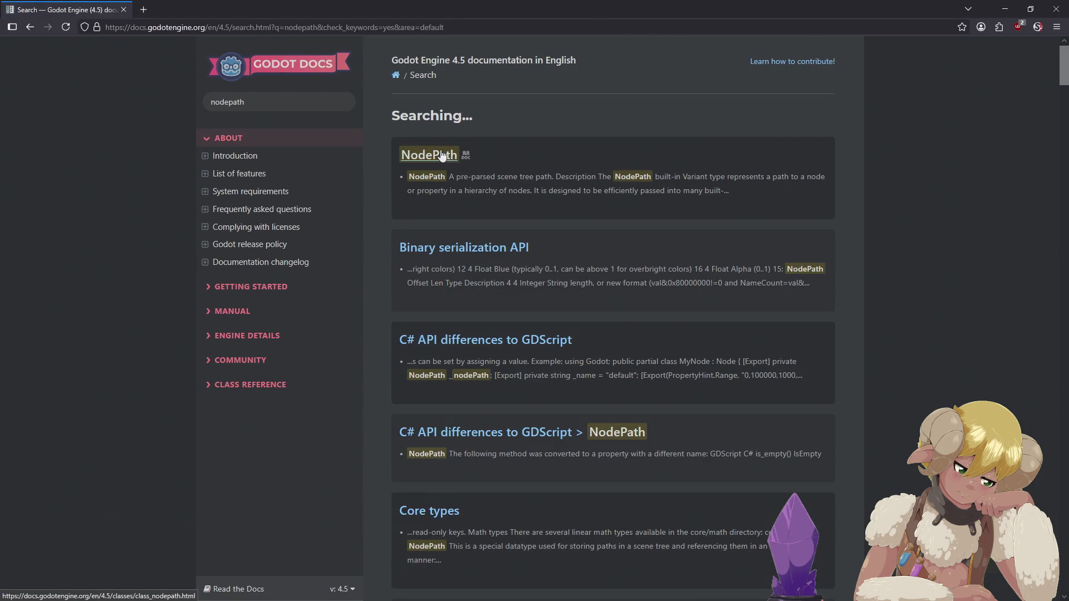
left_click(441, 156)
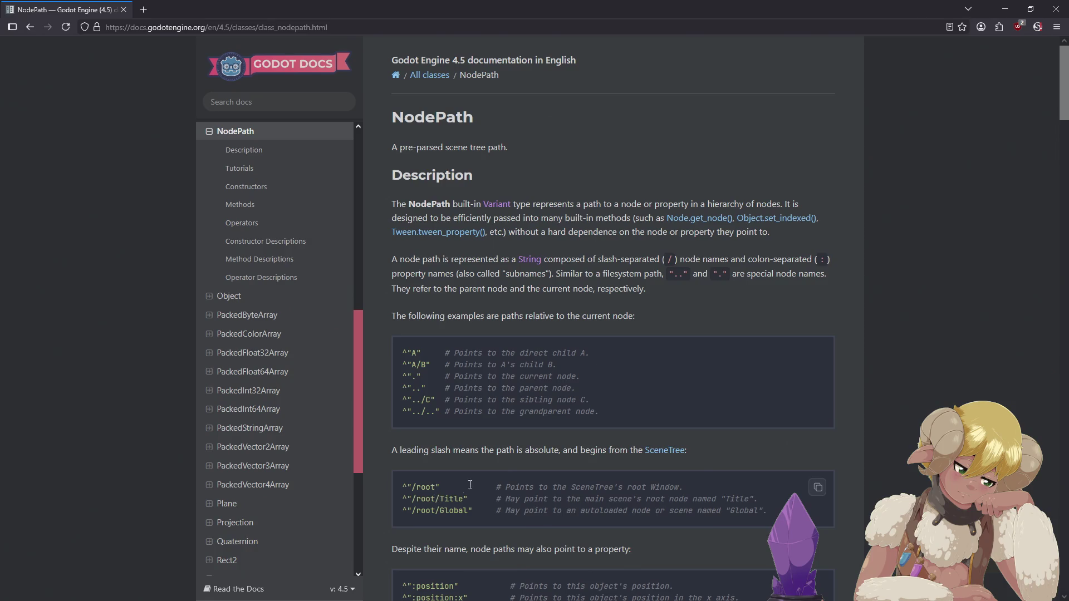
Read through the NodePath page on absolute paths, then return to Godot.
scroll(587, 359, "down", 1)
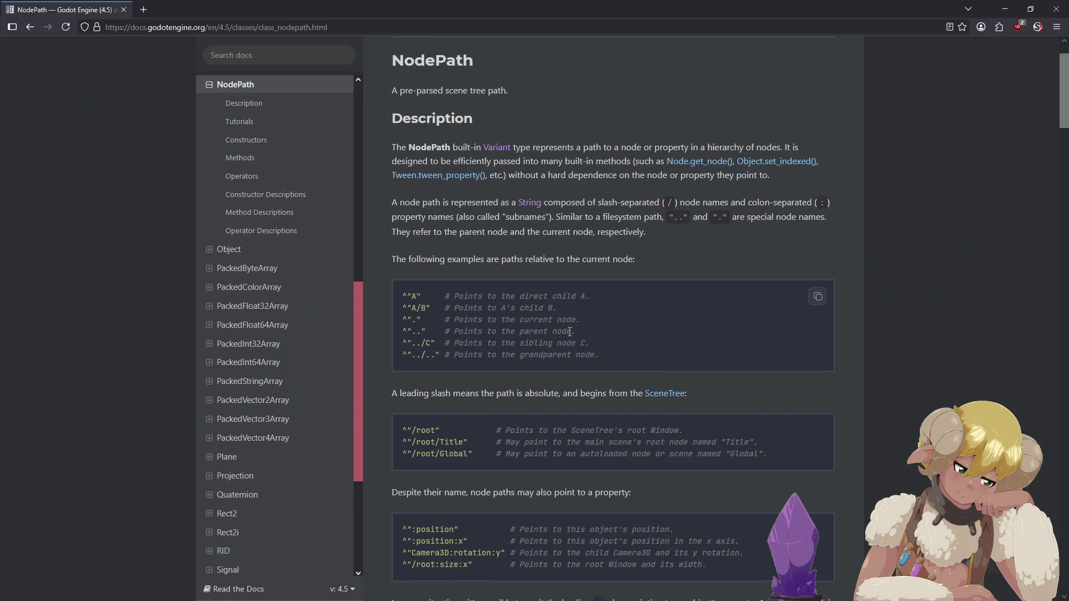
scroll(569, 332, "down", 2)
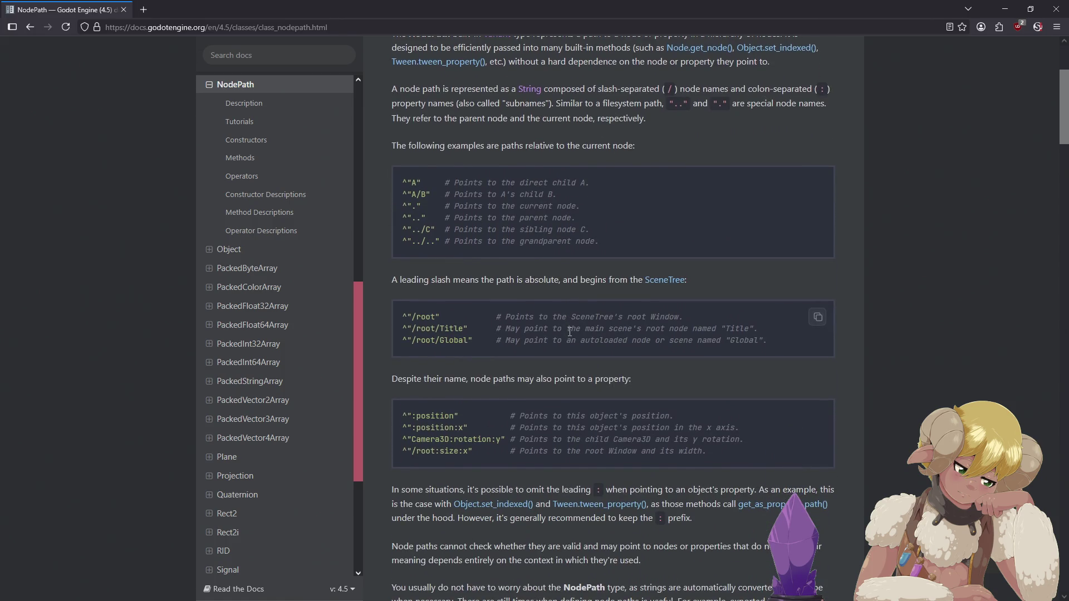
scroll(570, 337, "down", 3)
scroll(569, 337, "down", 2)
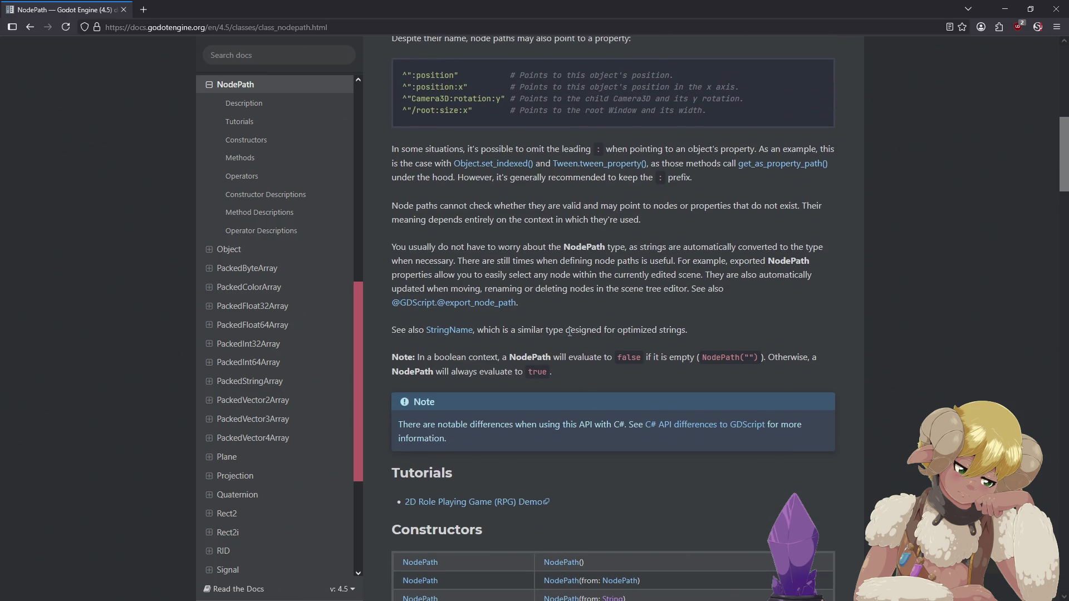
scroll(549, 309, "up", 5)
scroll(553, 299, "up", 2)
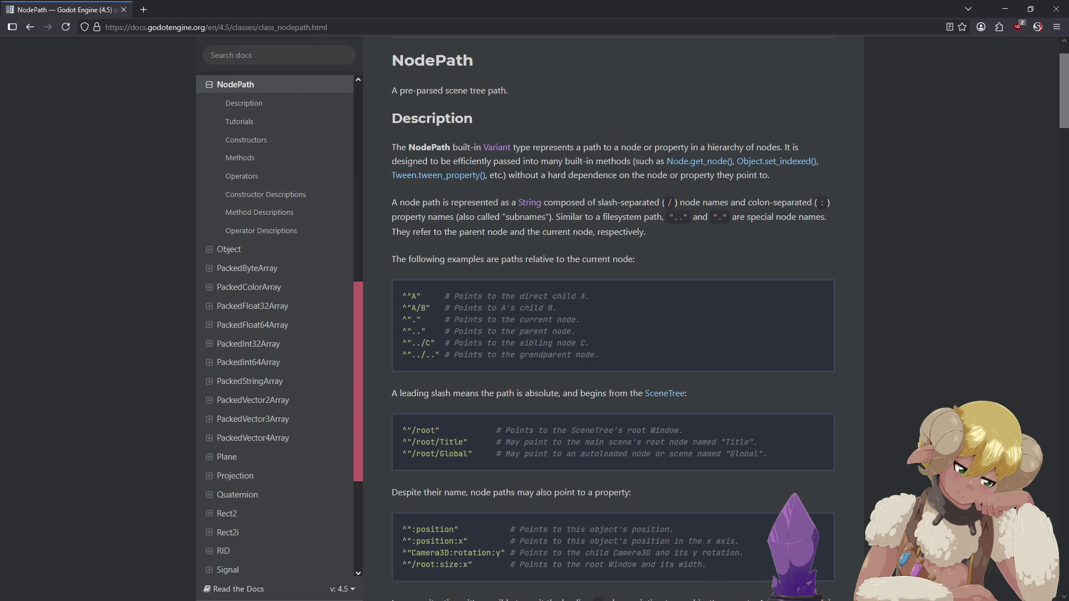
key("alt+Tab")
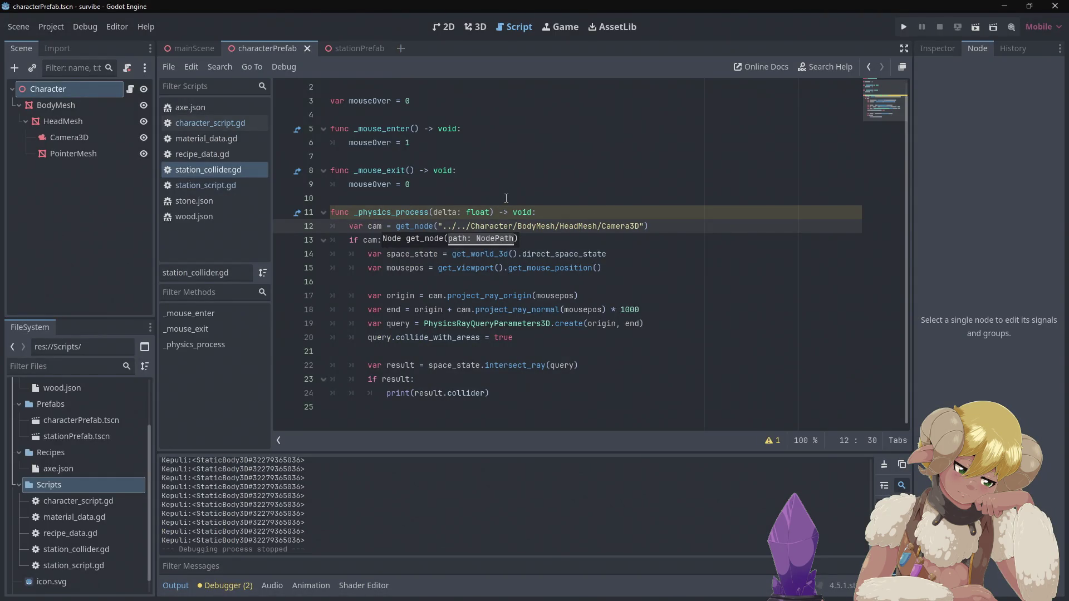
Change line 12's camera path to /root/WorldNode/Character/BodyMesh/HeadMesh/Camera3D.
key("BackSpace")
key("BackSpace")
key("BackSpace")
type("&e")
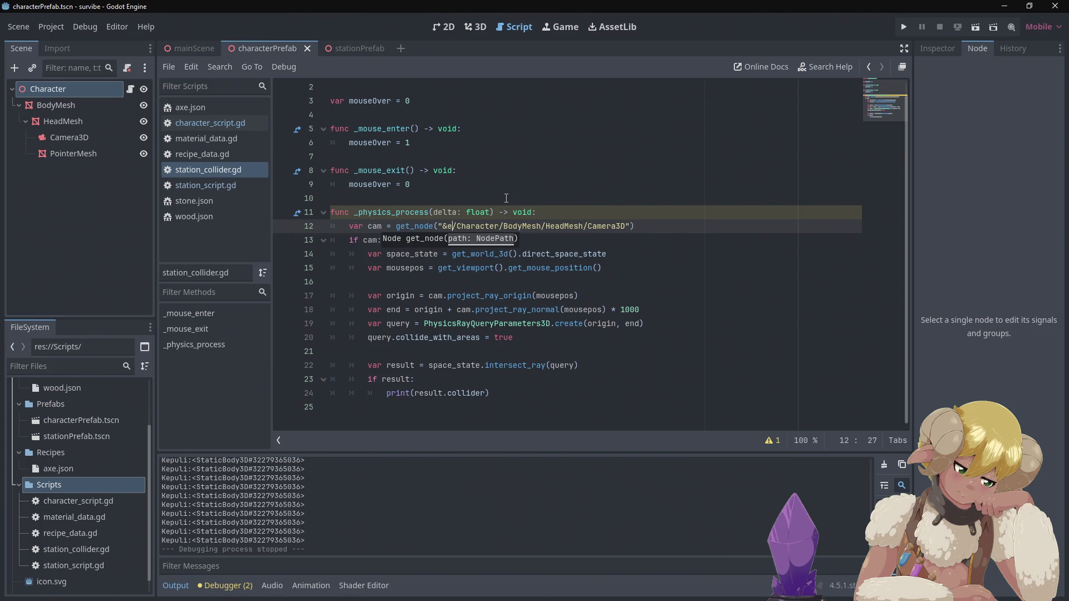
key("BackSpace")
type("/roo")
type("t")
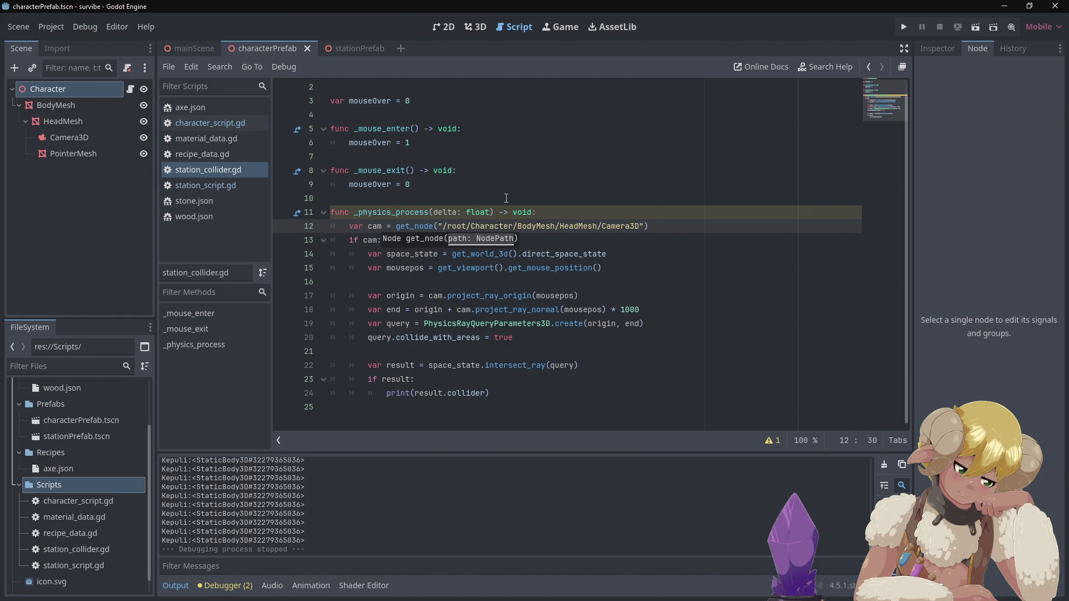
type("/")
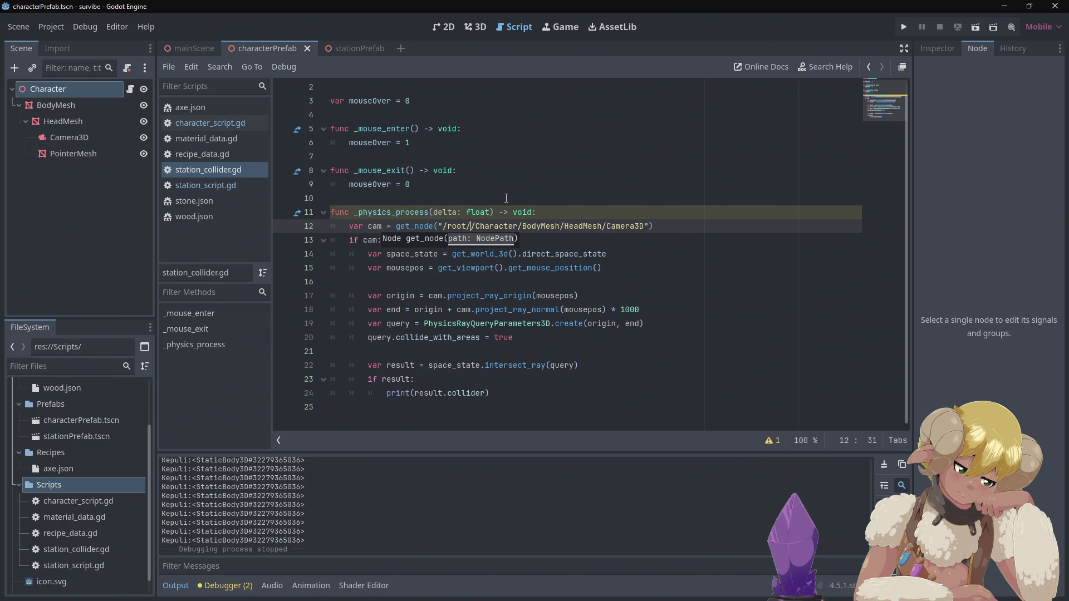
type("WorldN")
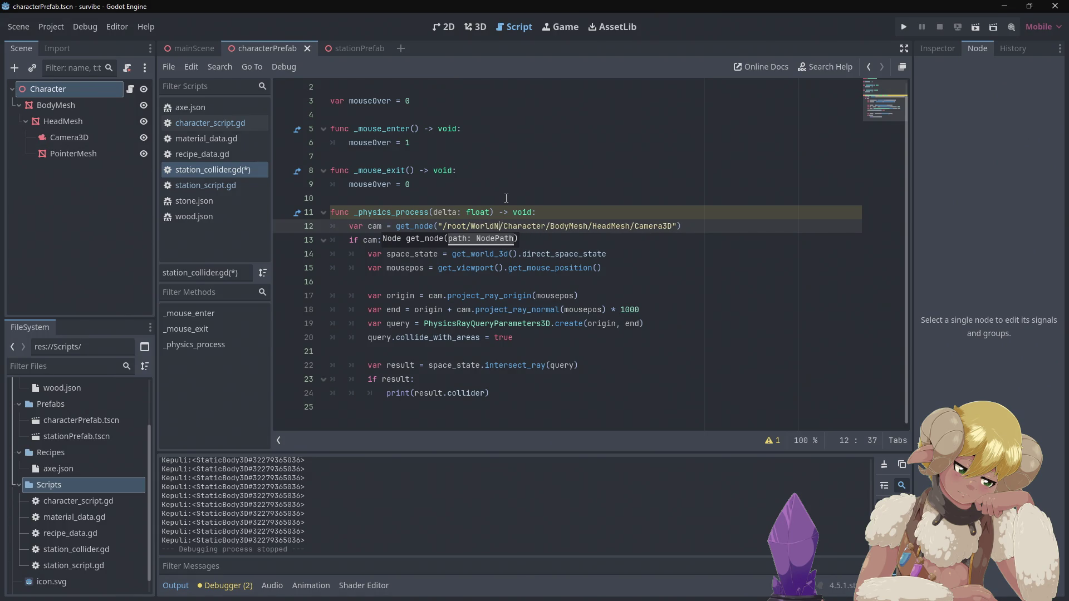
type("ode")
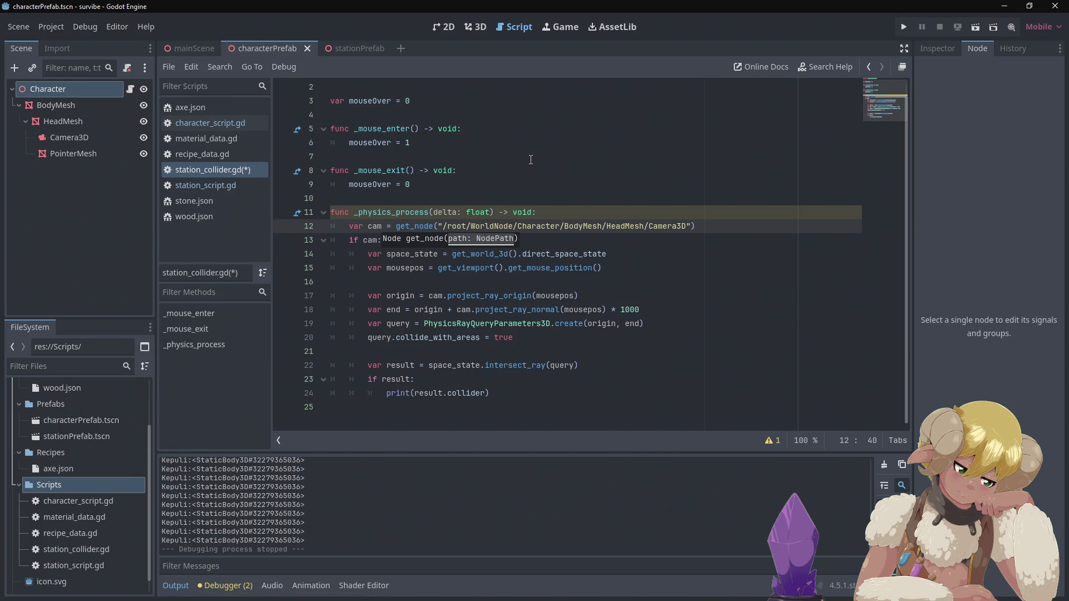
Test-run the game with the absolute camera path and stop it.
left_click(903, 28)
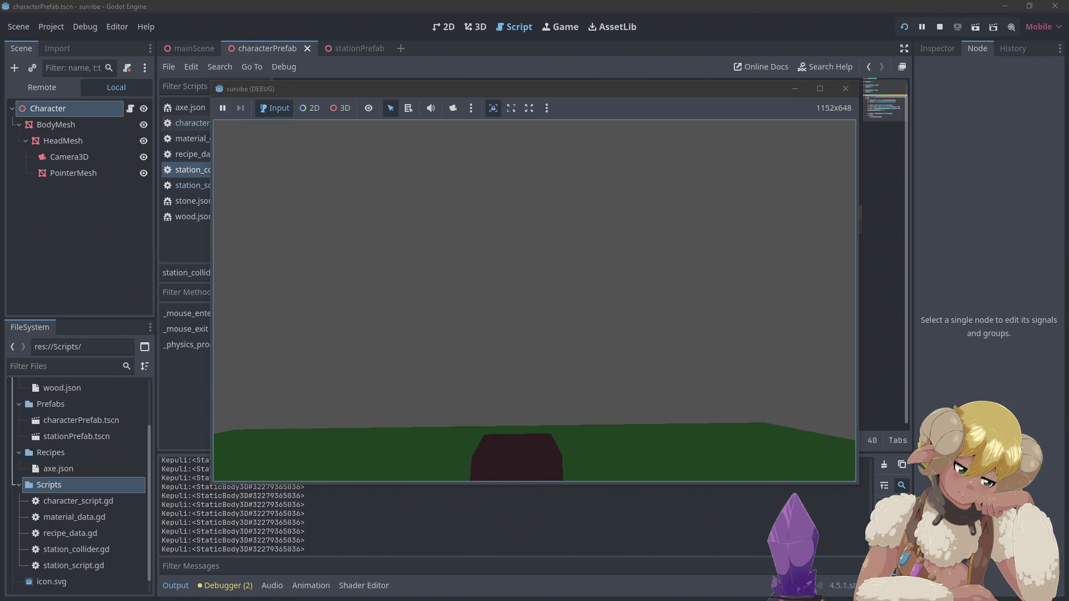
key("F8")
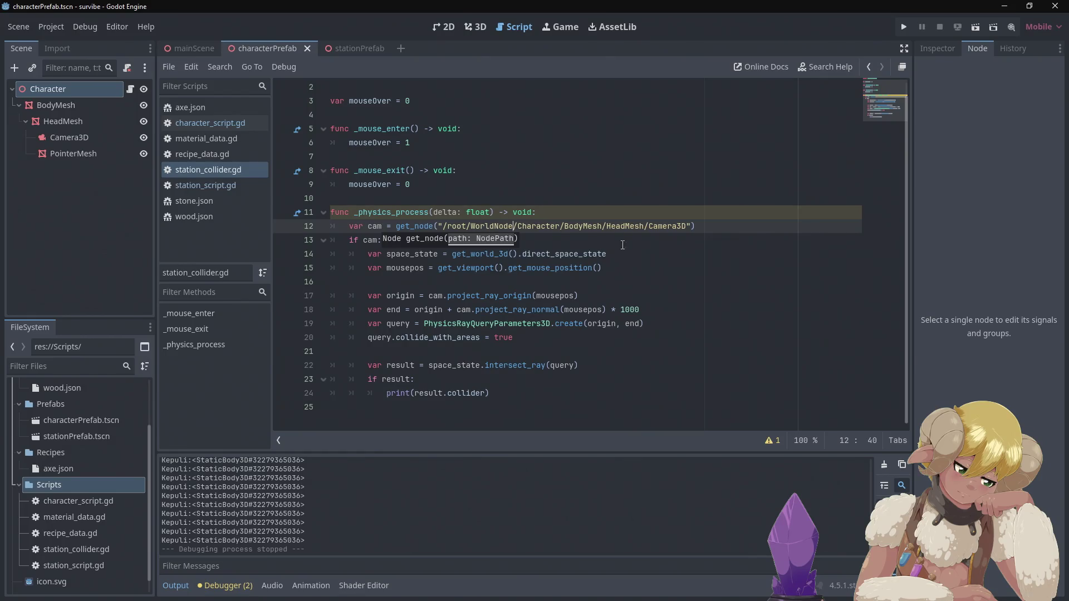
left_click(484, 394)
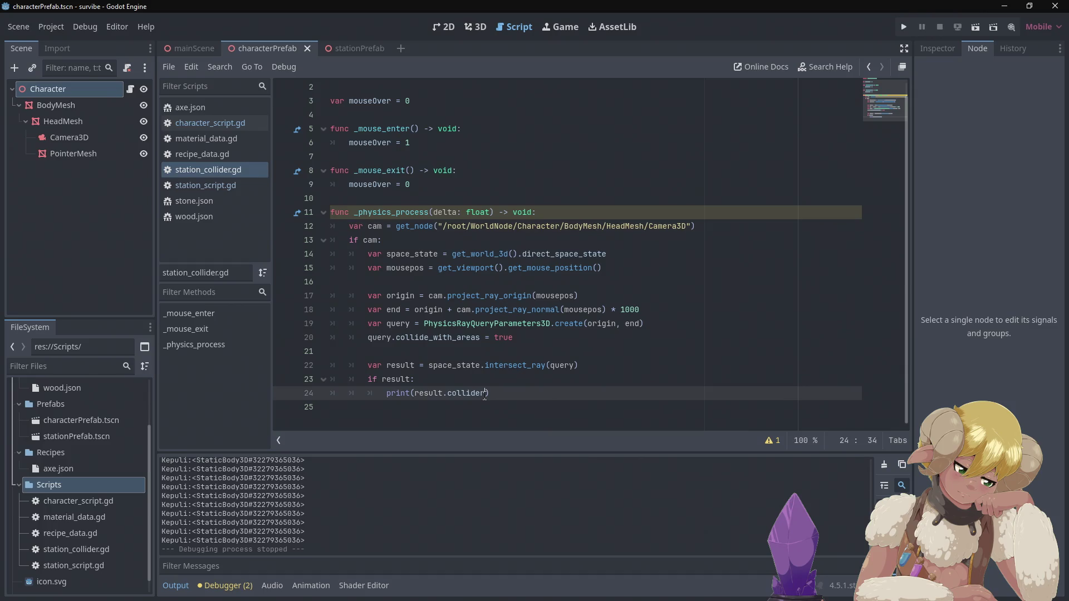
Change line 24 to print result.collider_id and test-run to see the numeric ids.
type("_id")
left_click(904, 27)
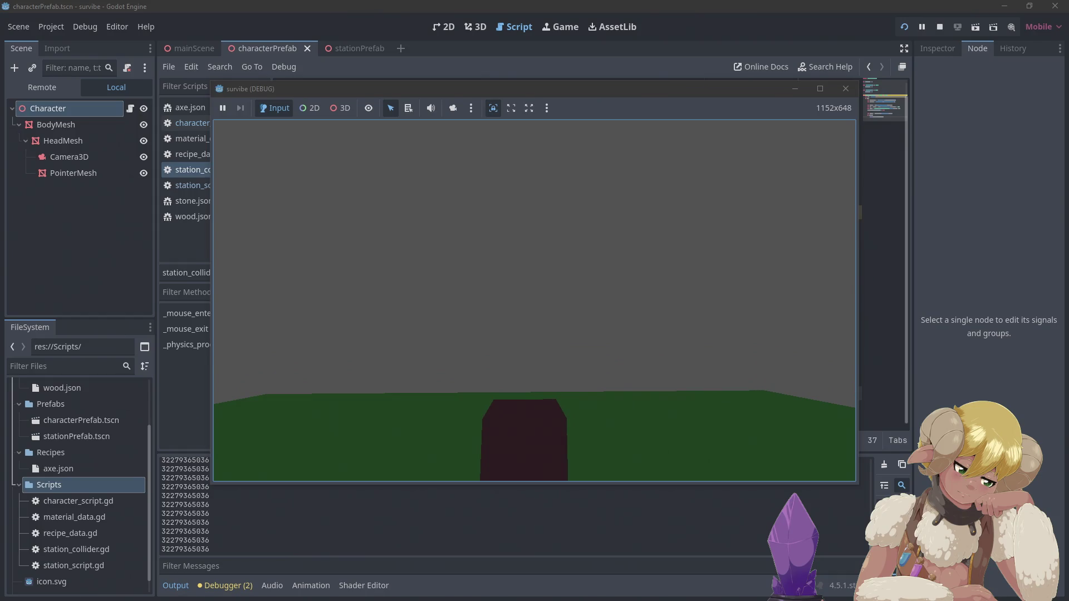
key("F8")
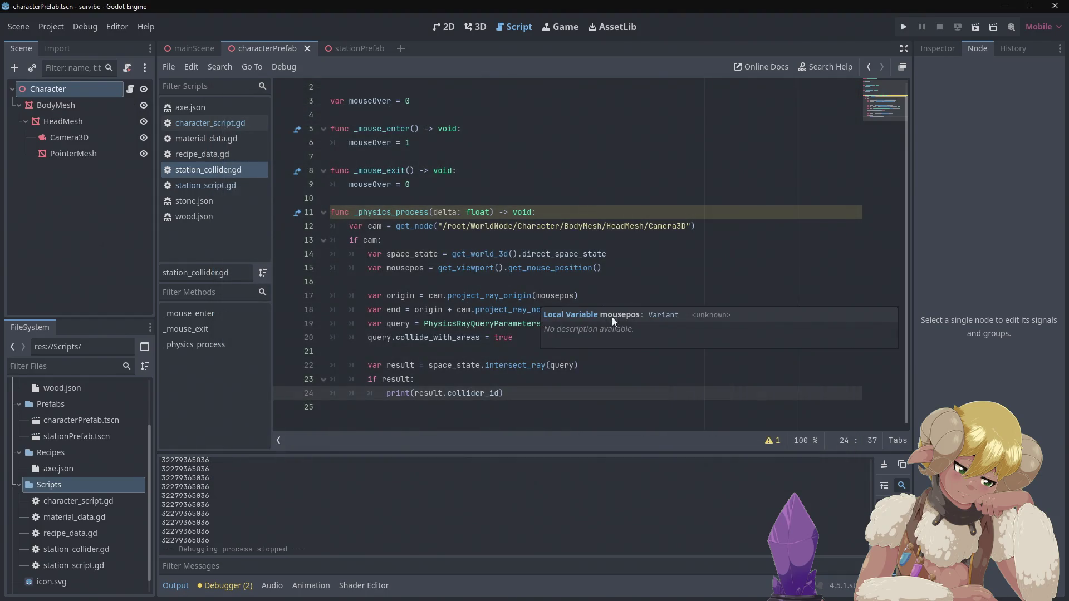
scroll(557, 318, "up", 1)
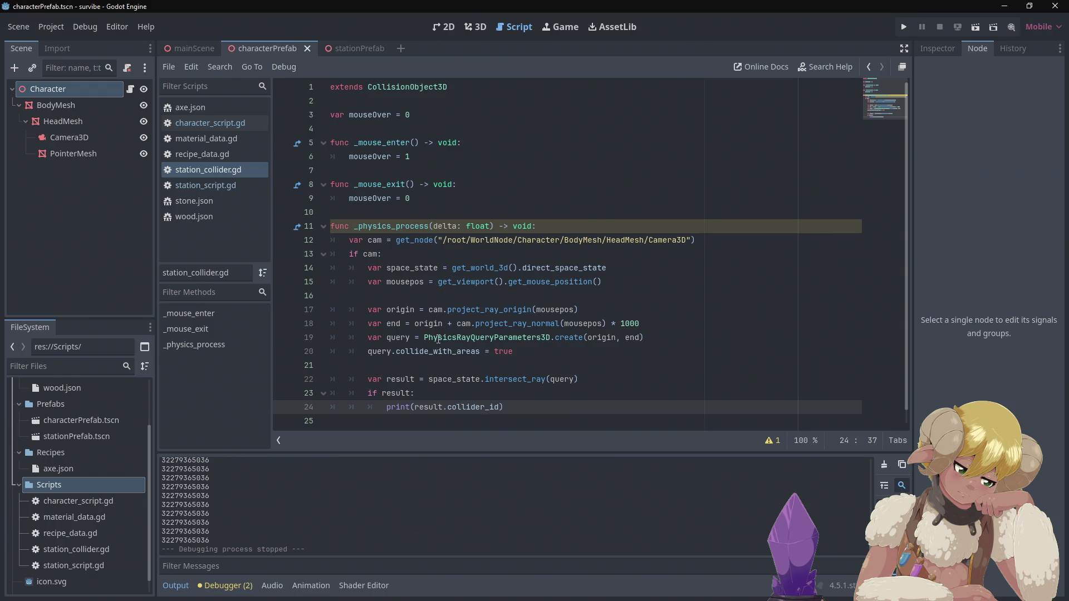
mouse_move(432, 351)
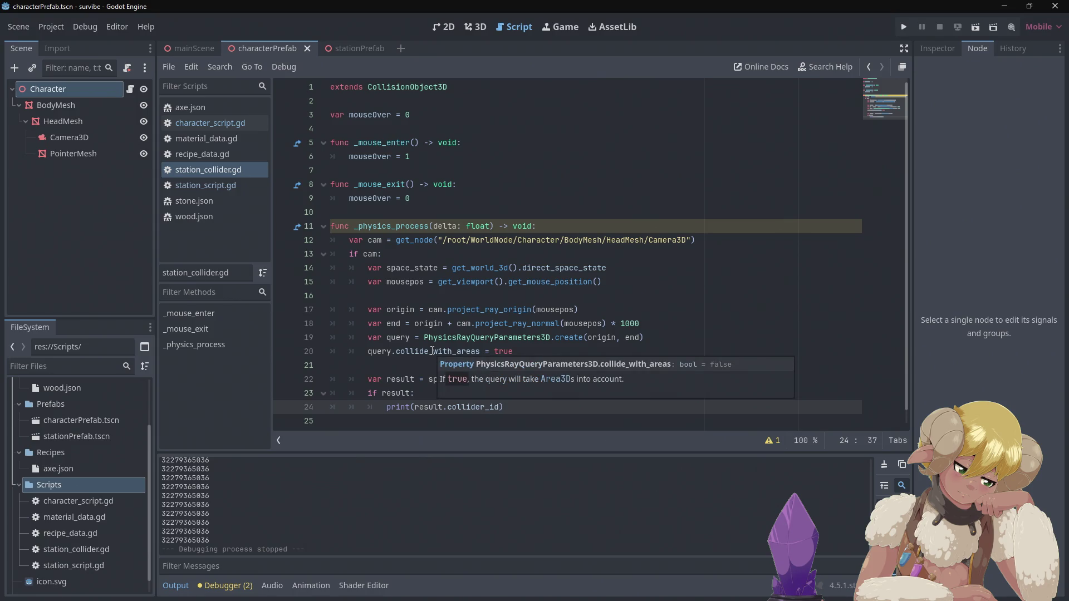
Extend line 23's if condition with && result.collider_id == id.
left_click(411, 393)
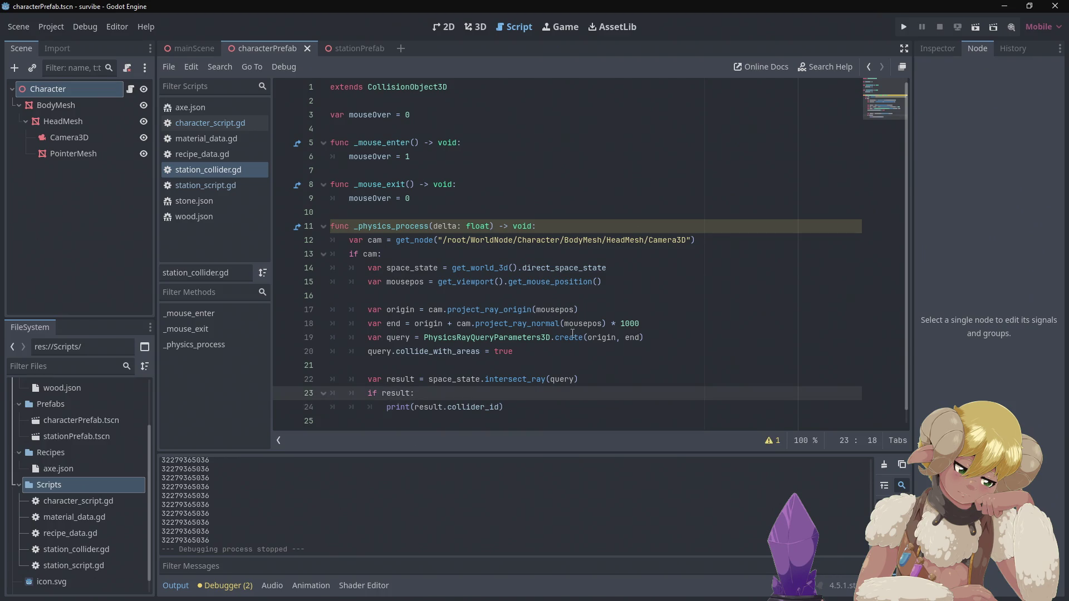
mouse_move(582, 332)
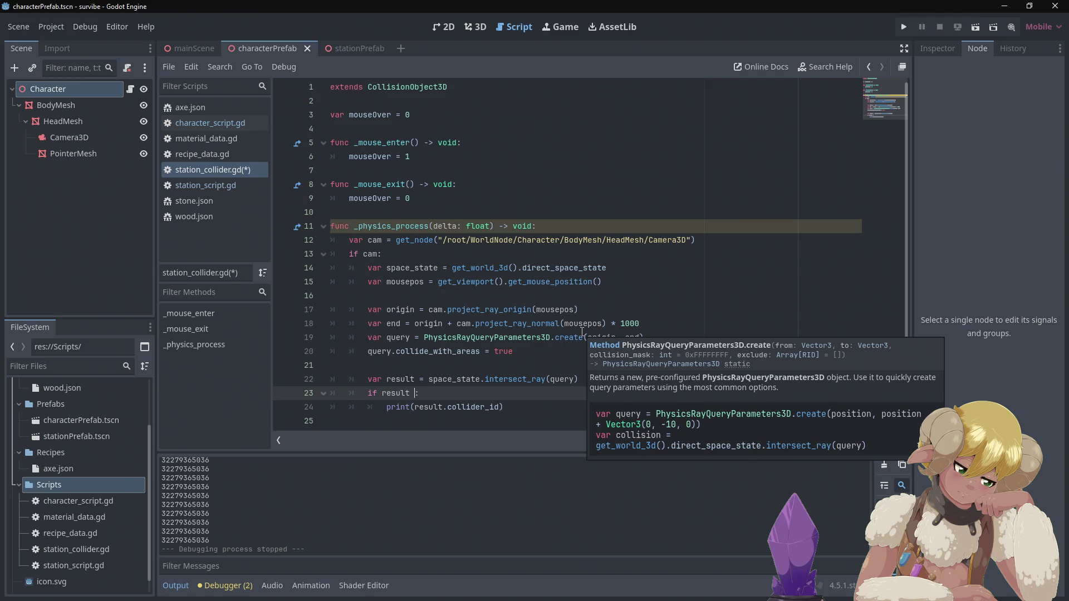
type("&&")
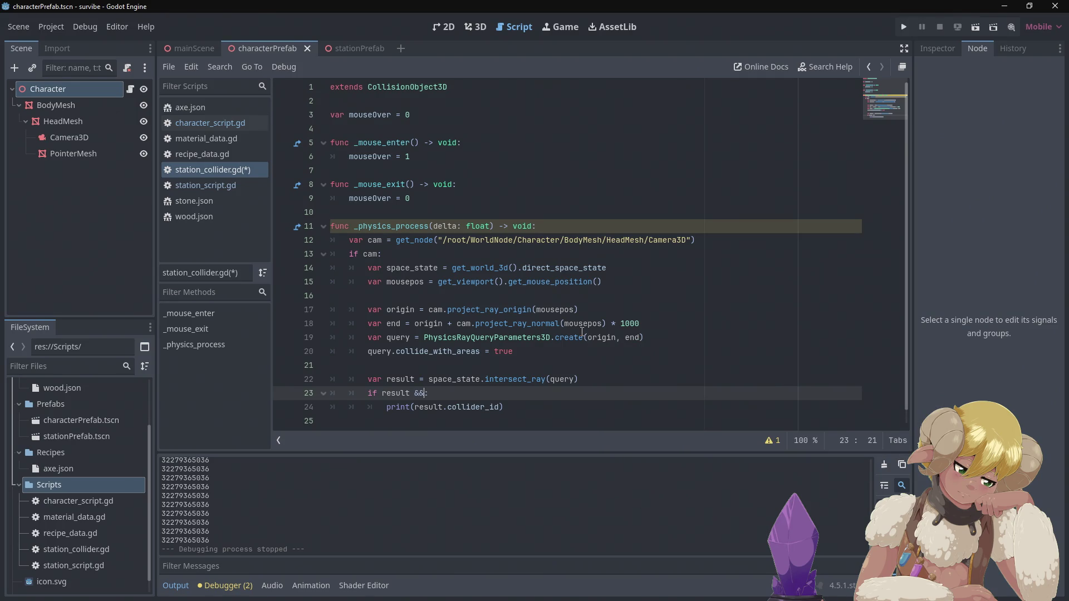
type(" res")
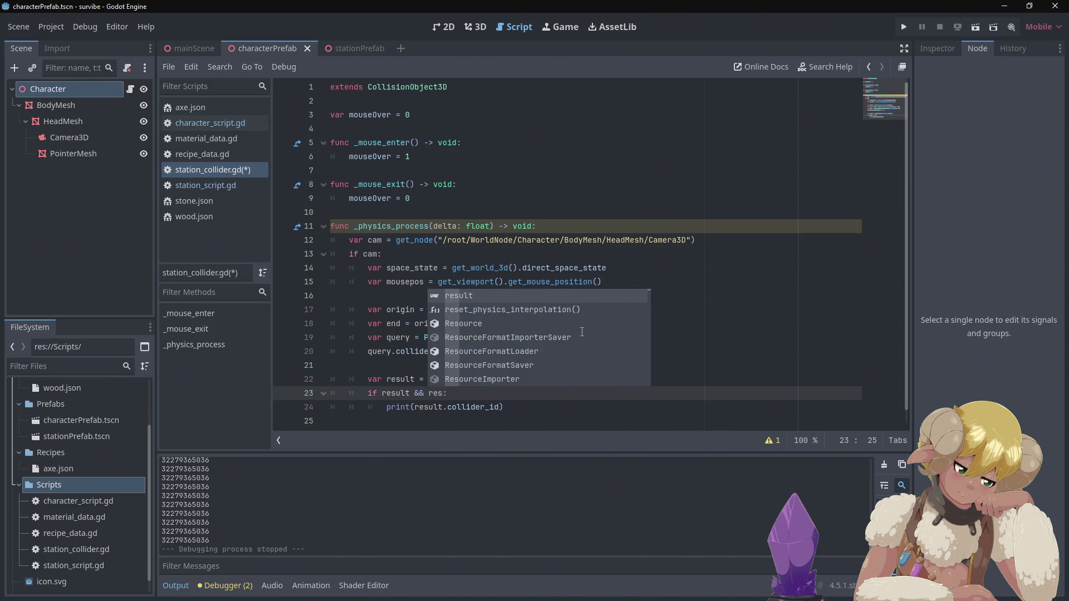
type("ult")
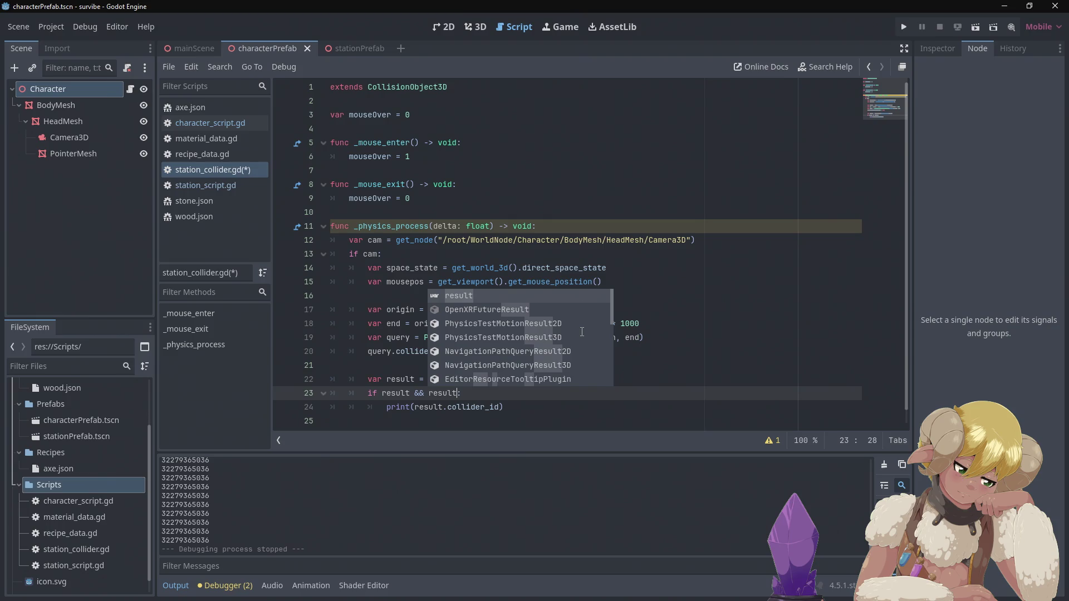
type(".collide")
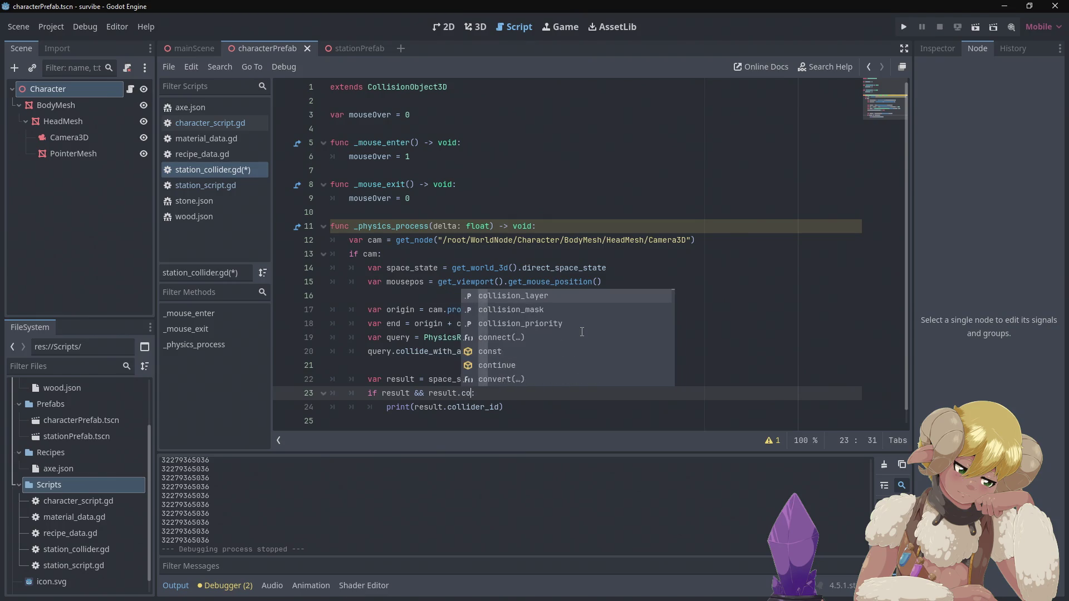
type("r_")
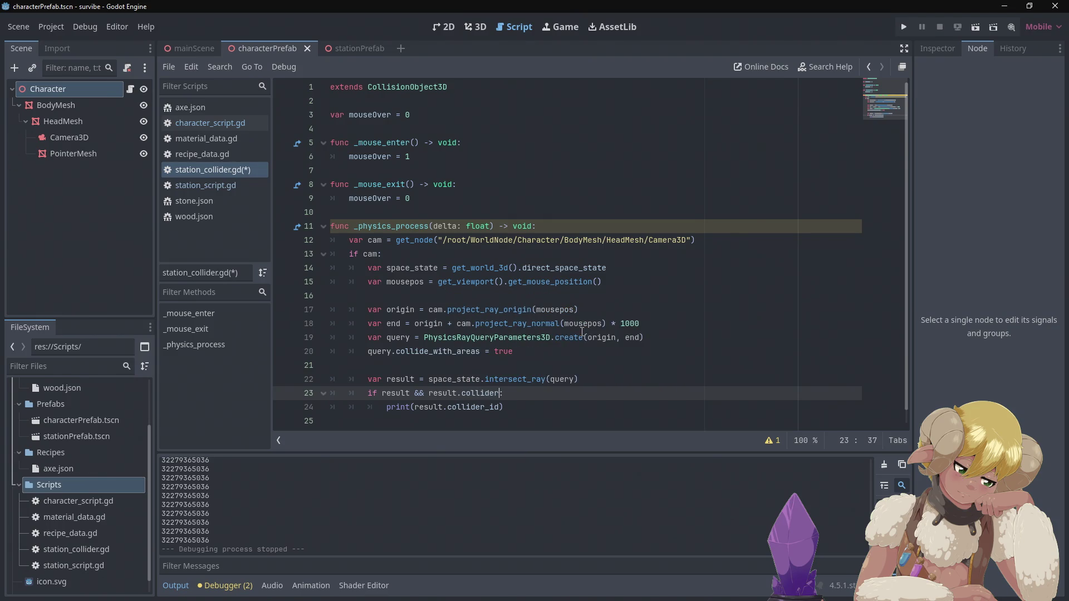
type("id =")
type("= d")
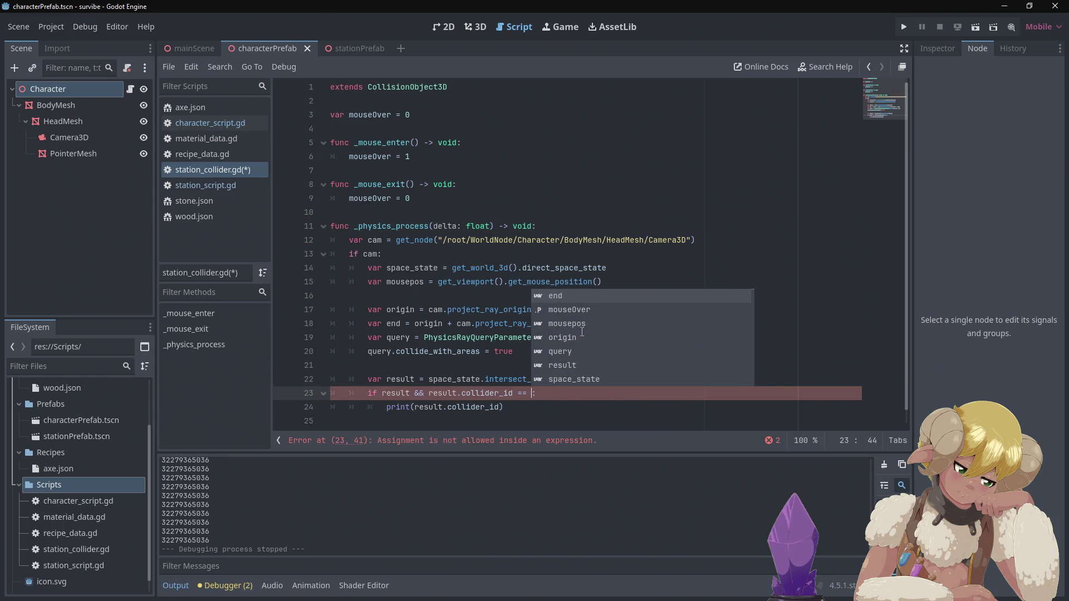
key("BackSpace")
type("id")
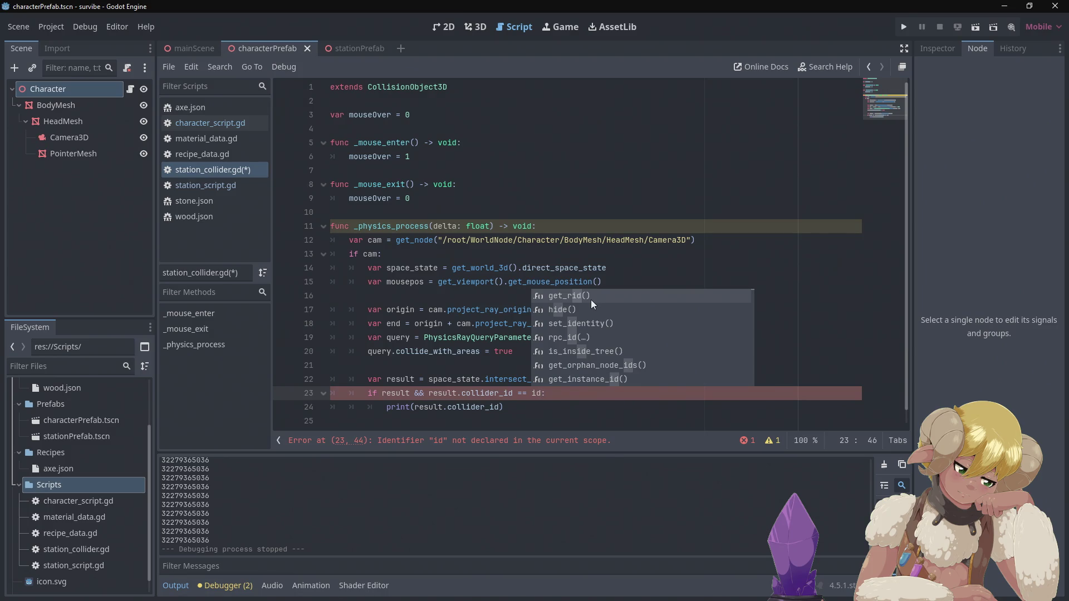
Replace id with get_id() so line 23 compares result.collider_id == get_id().
scroll(612, 309, "down", 10)
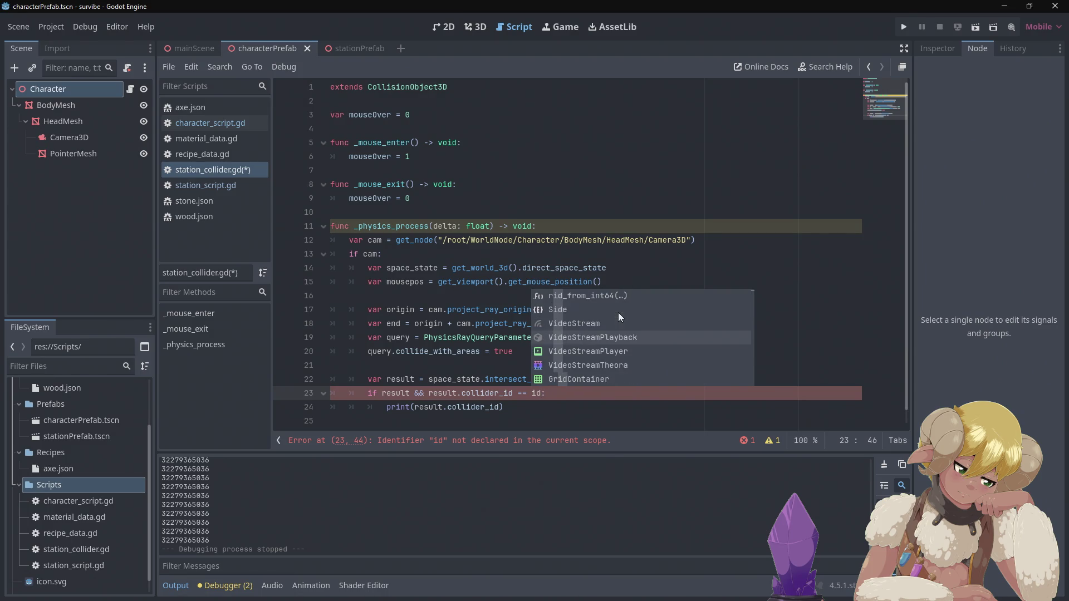
scroll(618, 314, "down", 1)
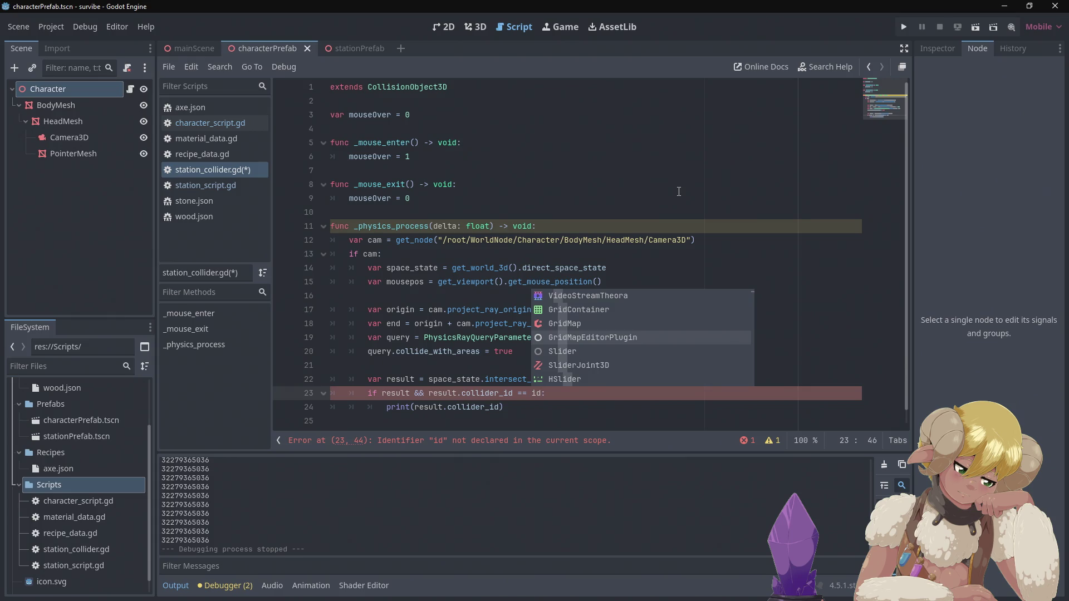
key("BackSpace")
key("BackSpace")
type("get_")
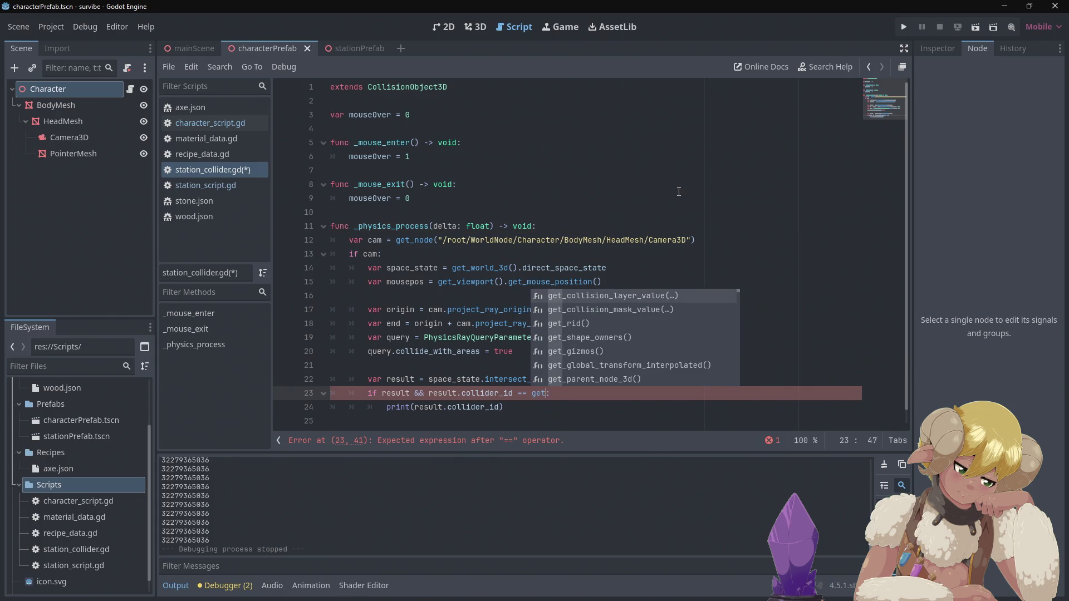
type("id()")
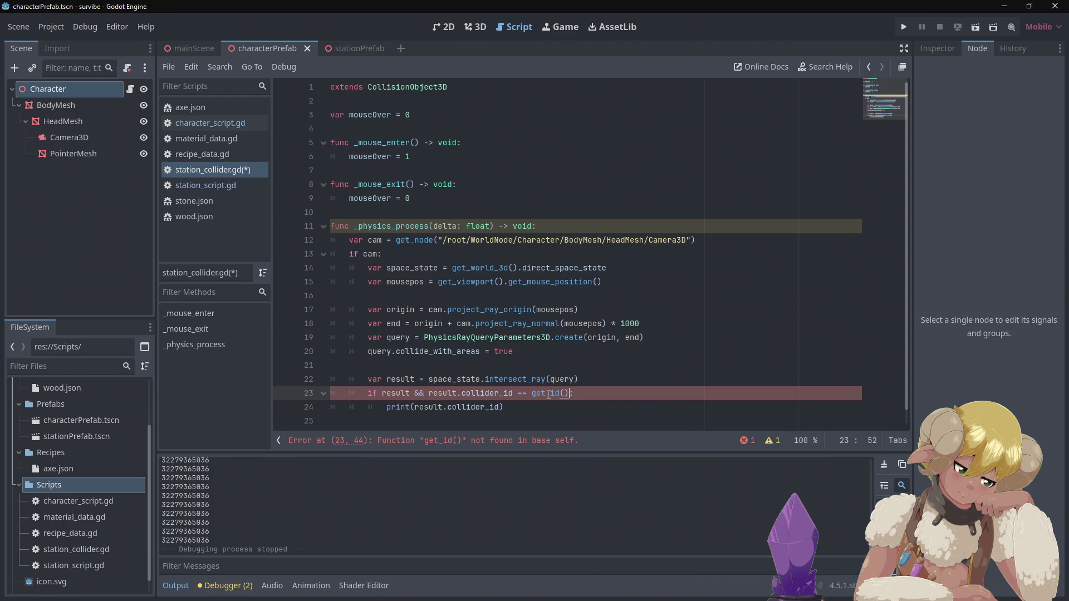
key("Down")
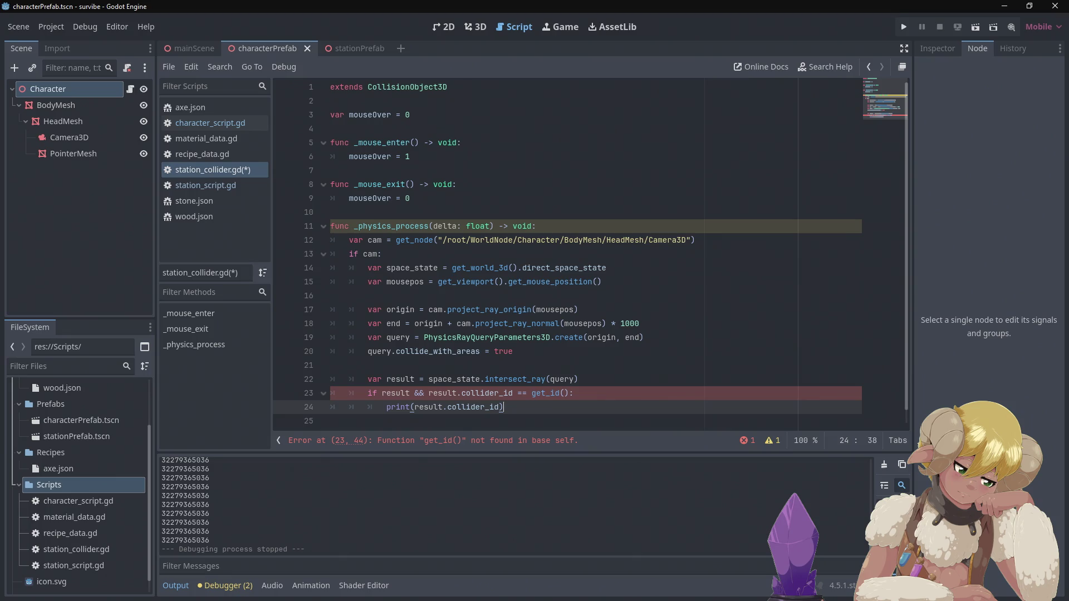
key("alt+Tab")
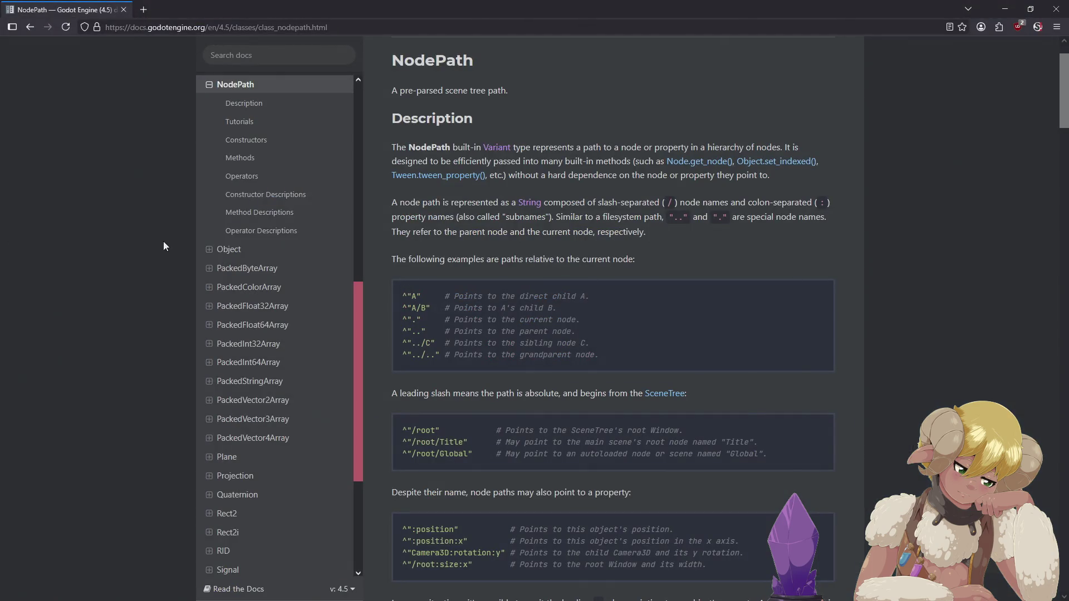
Search the docs for 'node id', refine the query to 'node', and open the Node class page.
left_click(267, 56)
type("node id")
key("Return")
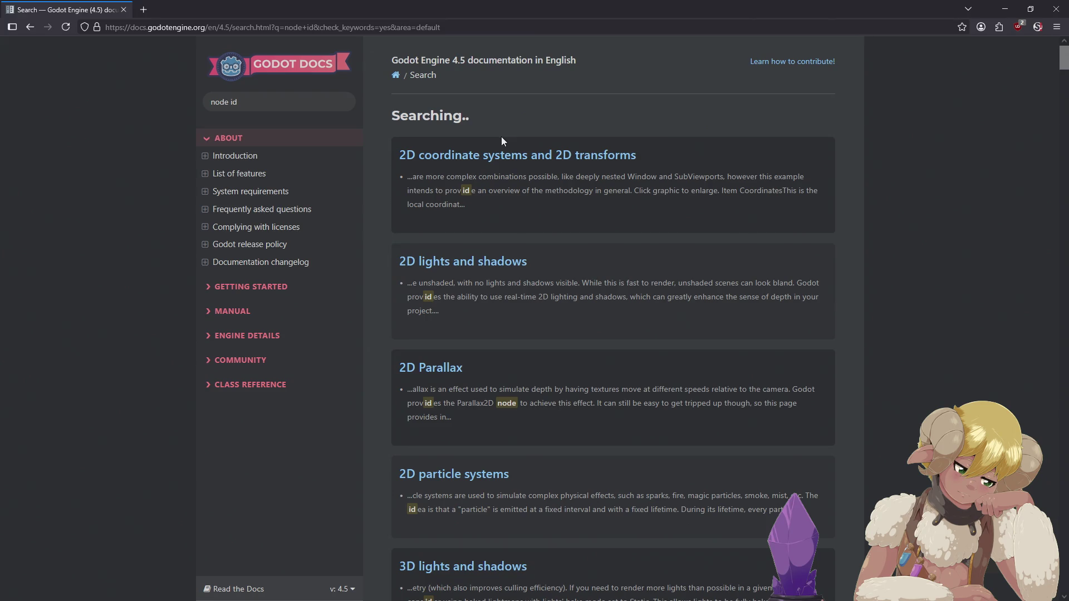
left_click(247, 104)
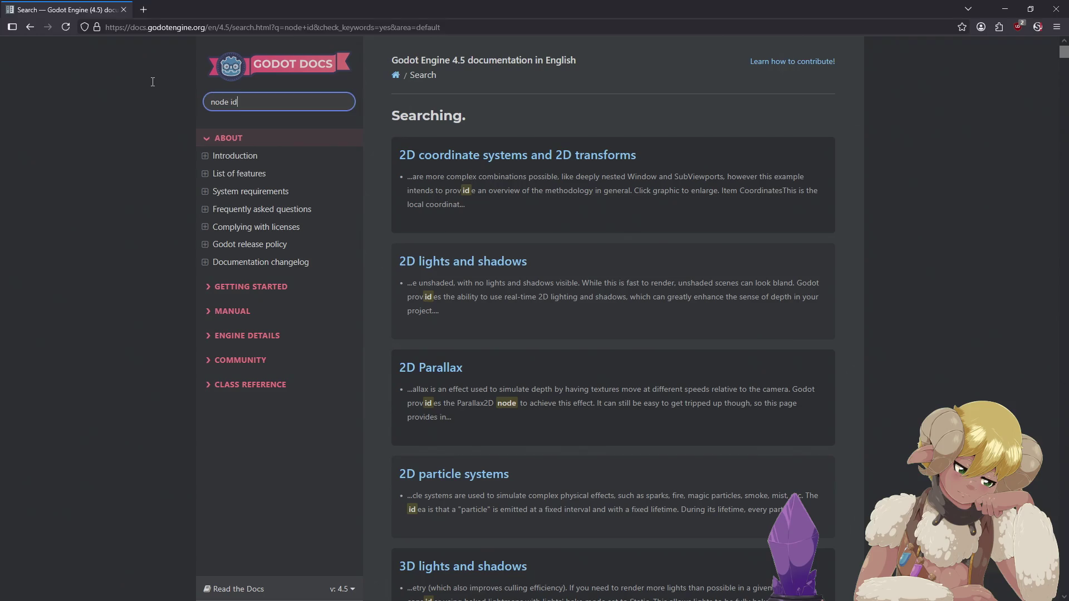
key("ctrl+a")
type("node")
key("Return")
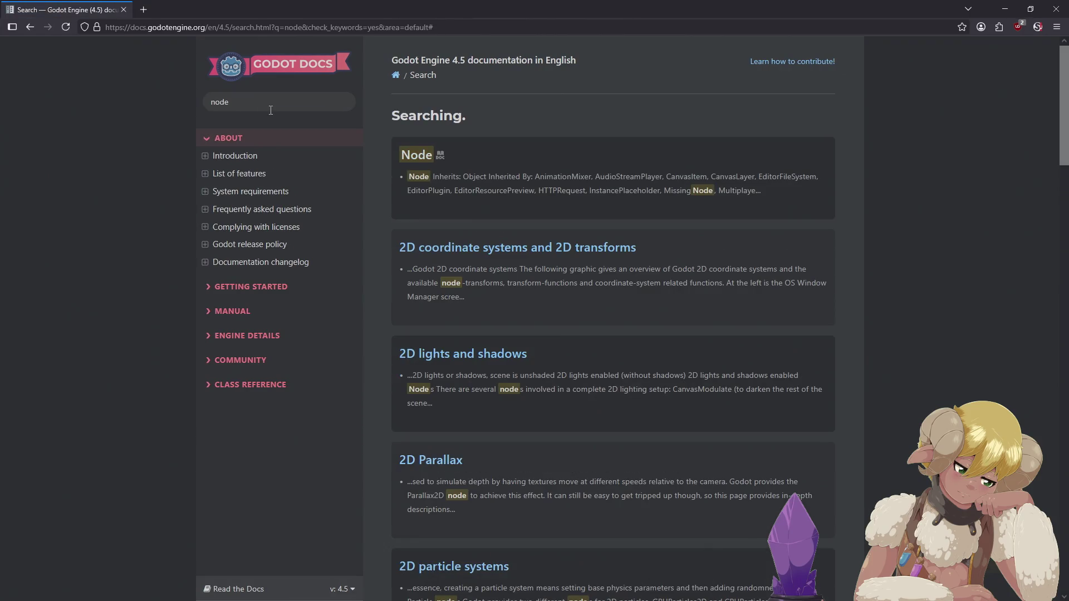
left_click(410, 156)
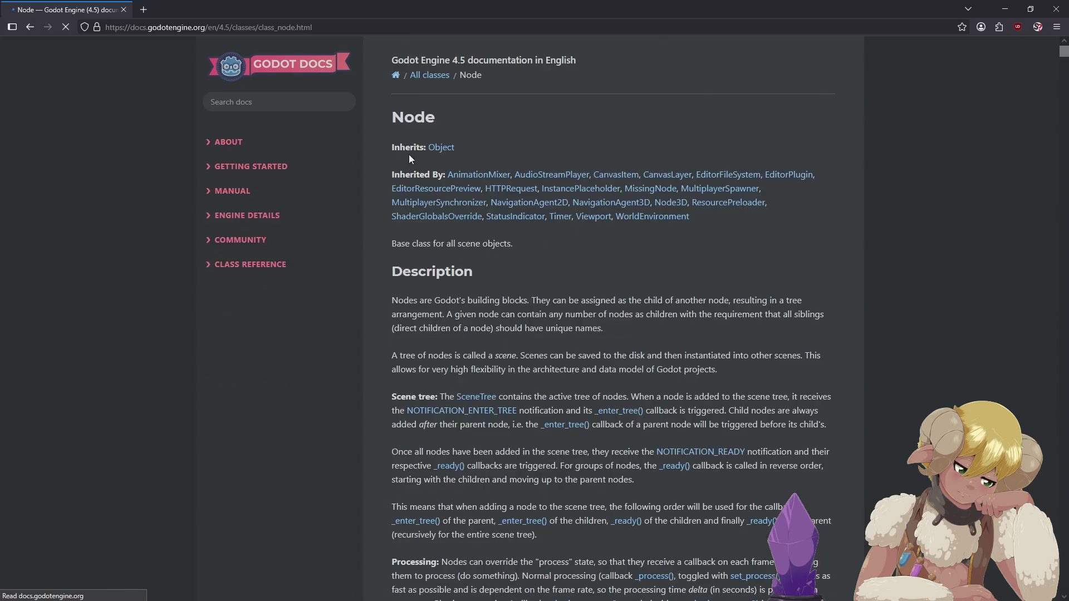
Scroll the Node reference past Properties to the get_ methods like get_node and get_path.
scroll(650, 298, "down", 15)
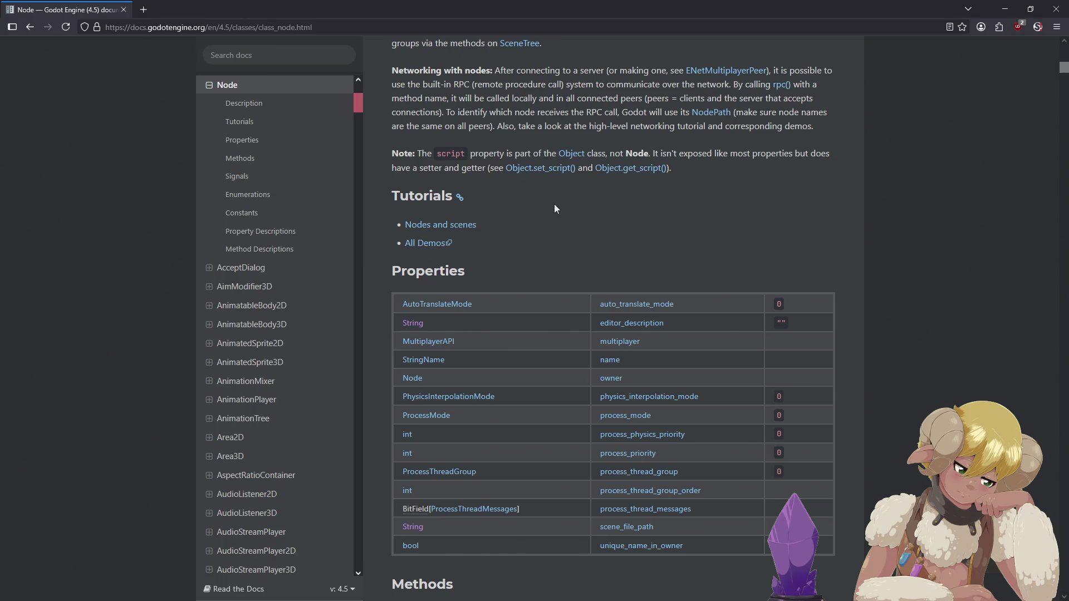
scroll(555, 209, "down", 4)
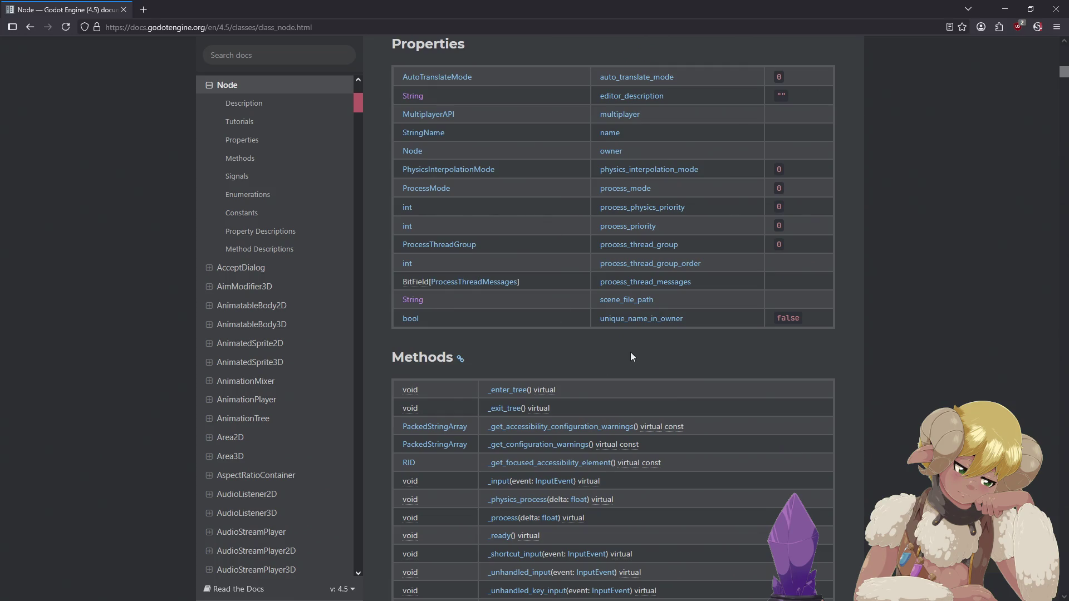
scroll(631, 353, "down", 3)
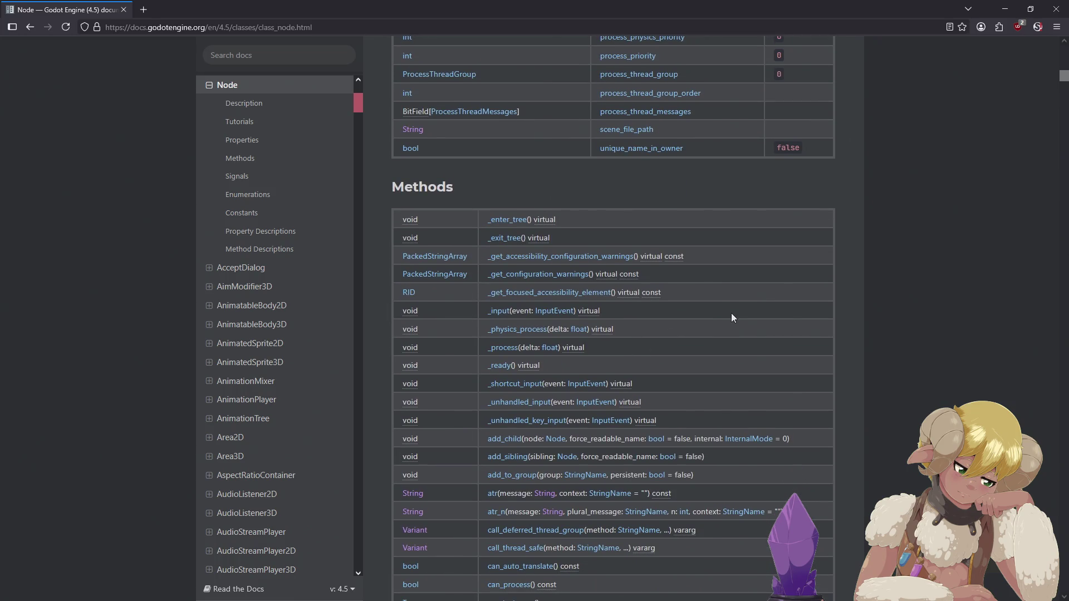
scroll(733, 311, "down", 4)
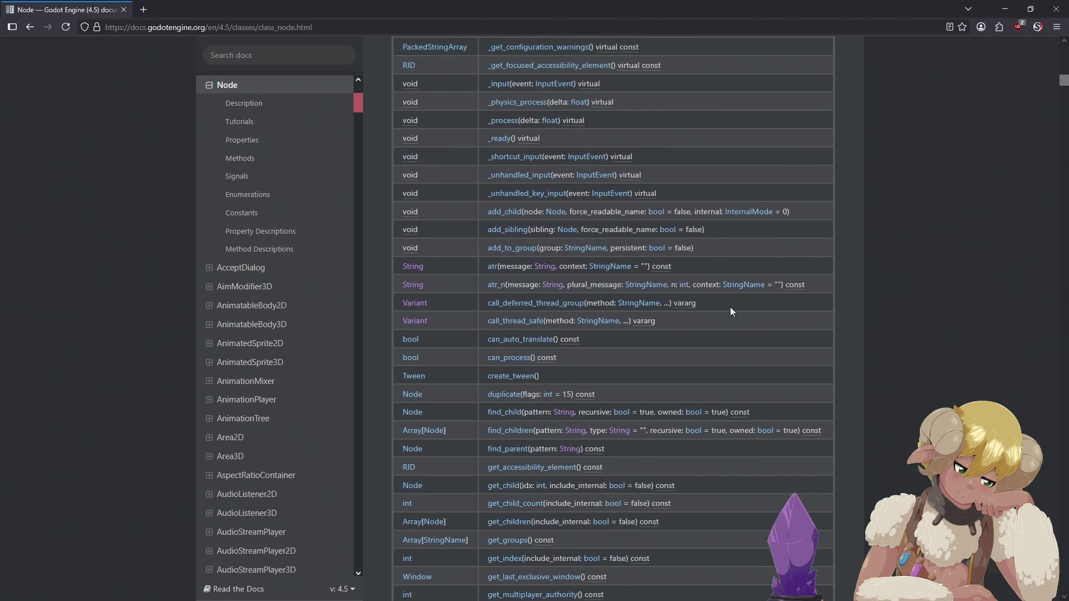
scroll(715, 311, "down", 5)
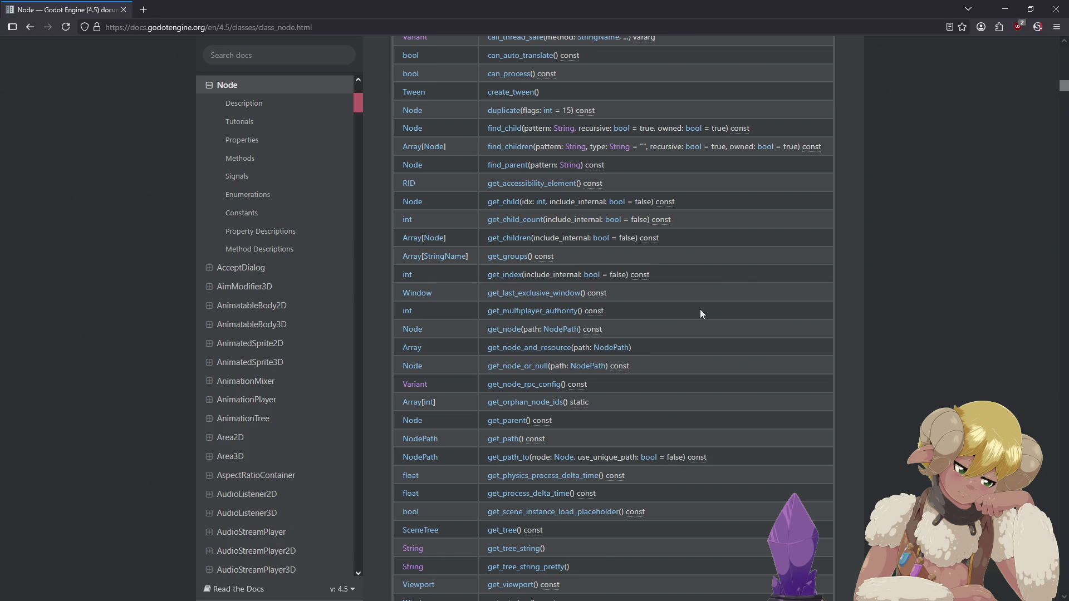
scroll(700, 314, "down", 3)
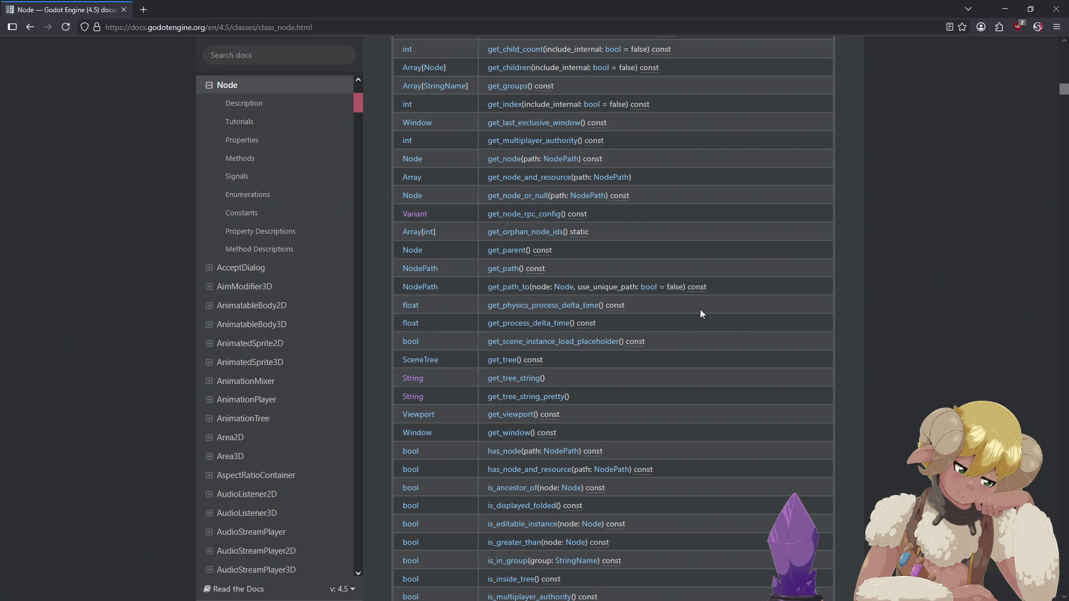
scroll(700, 314, "down", 3)
scroll(701, 313, "down", 3)
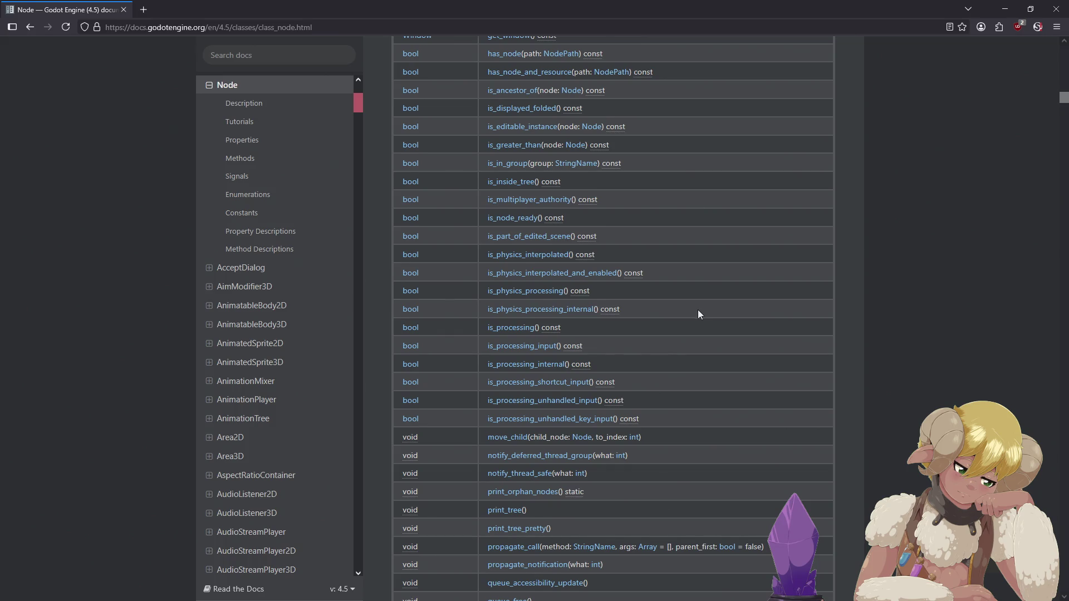
scroll(700, 310, "down", 5)
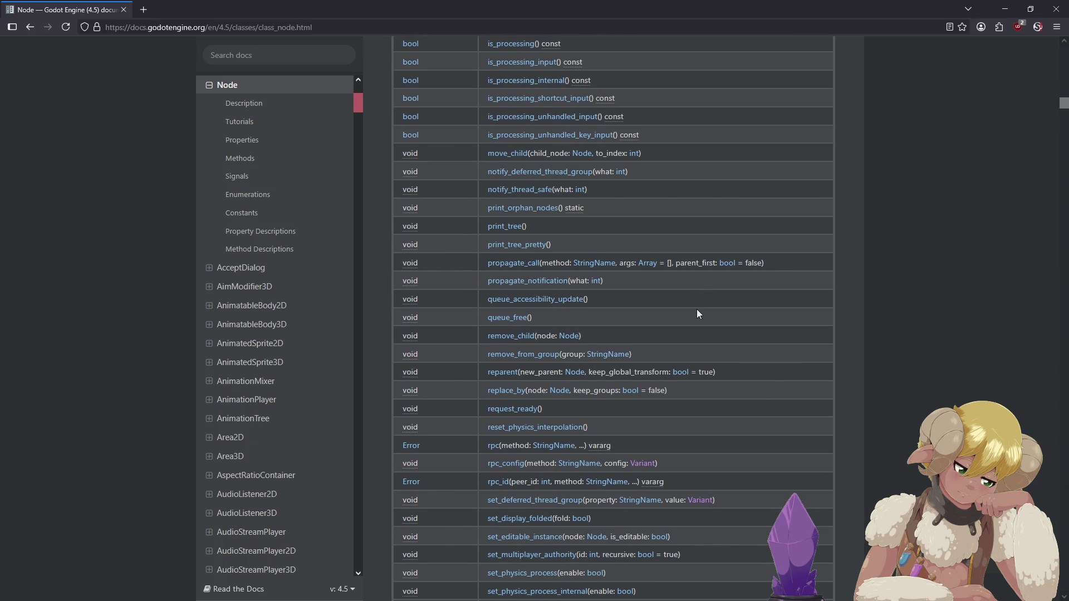
scroll(697, 314, "up", 15)
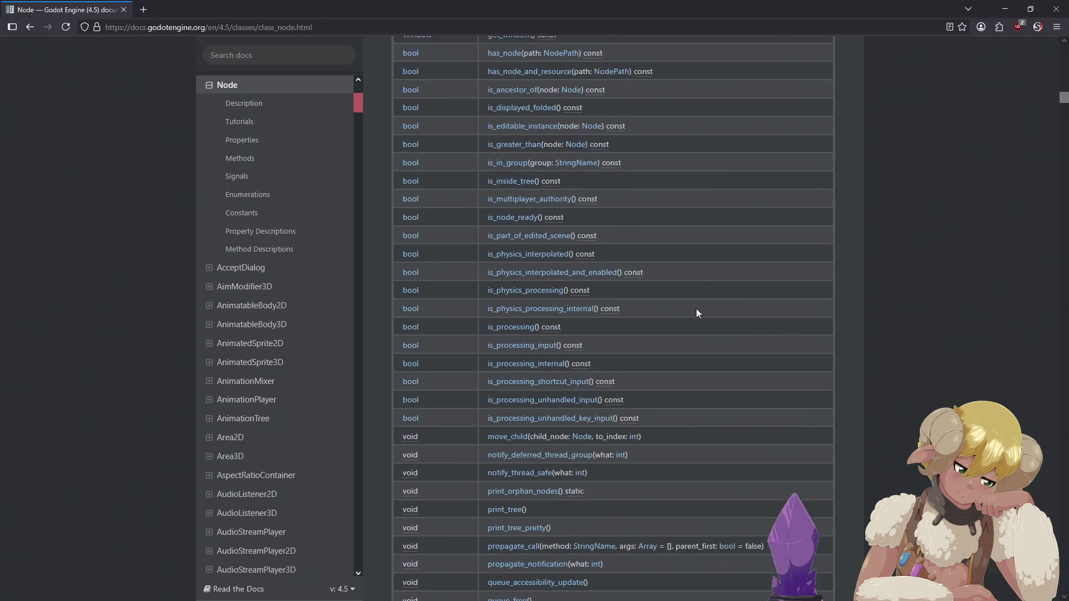
scroll(695, 312, "down", 1)
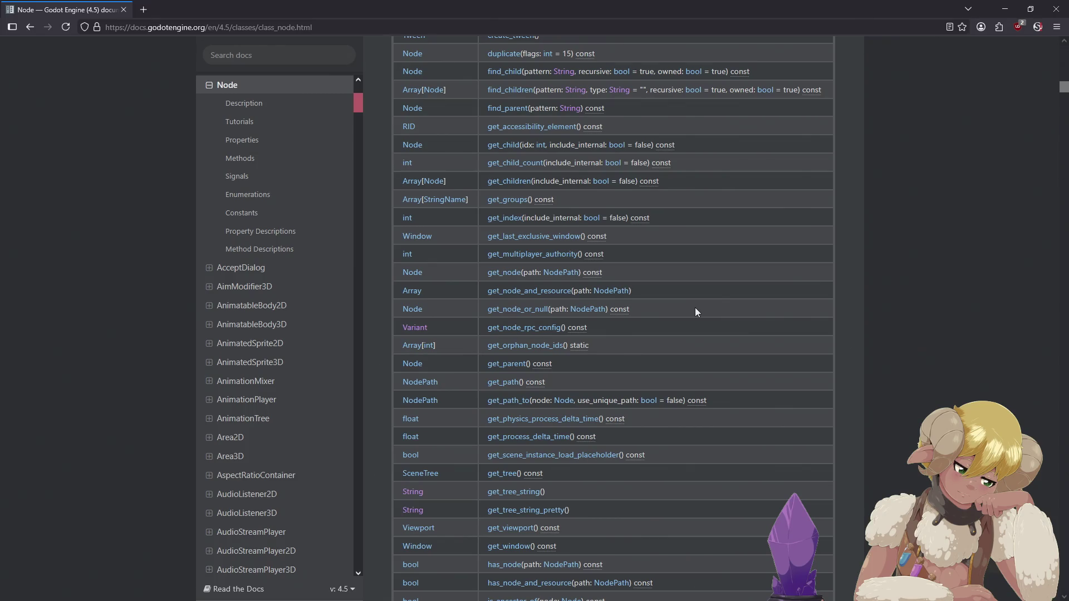
scroll(695, 311, "down", 20)
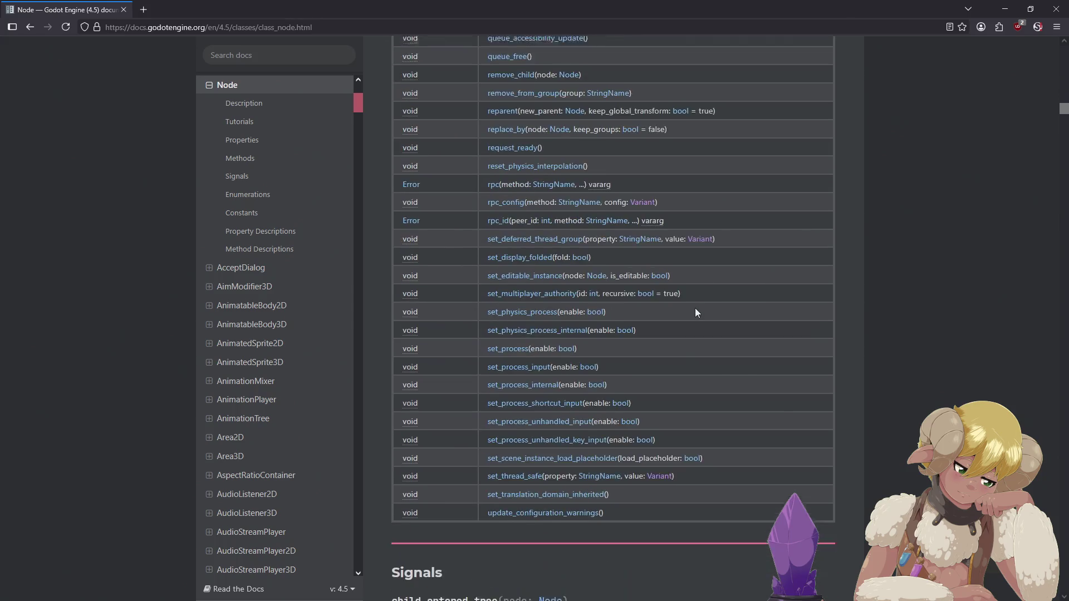
scroll(696, 311, "down", 4)
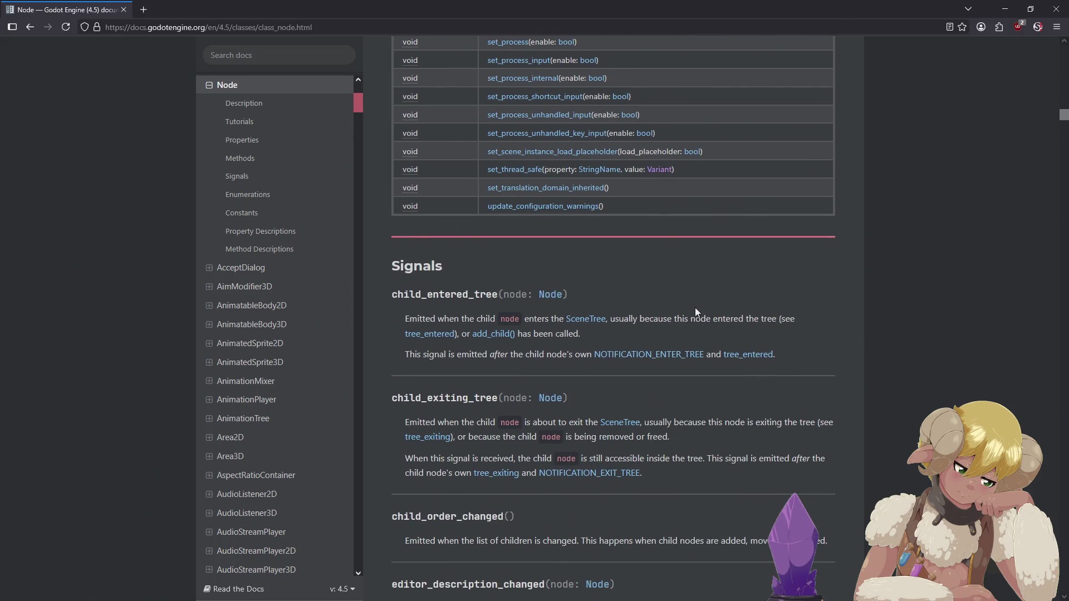
scroll(695, 311, "up", 9)
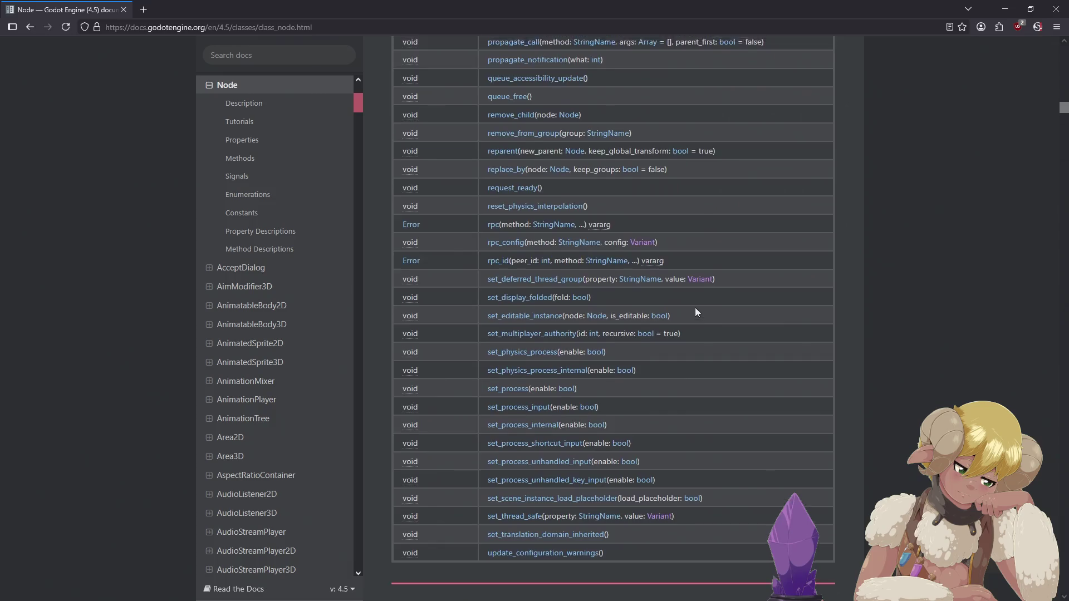
scroll(695, 310, "down", 2)
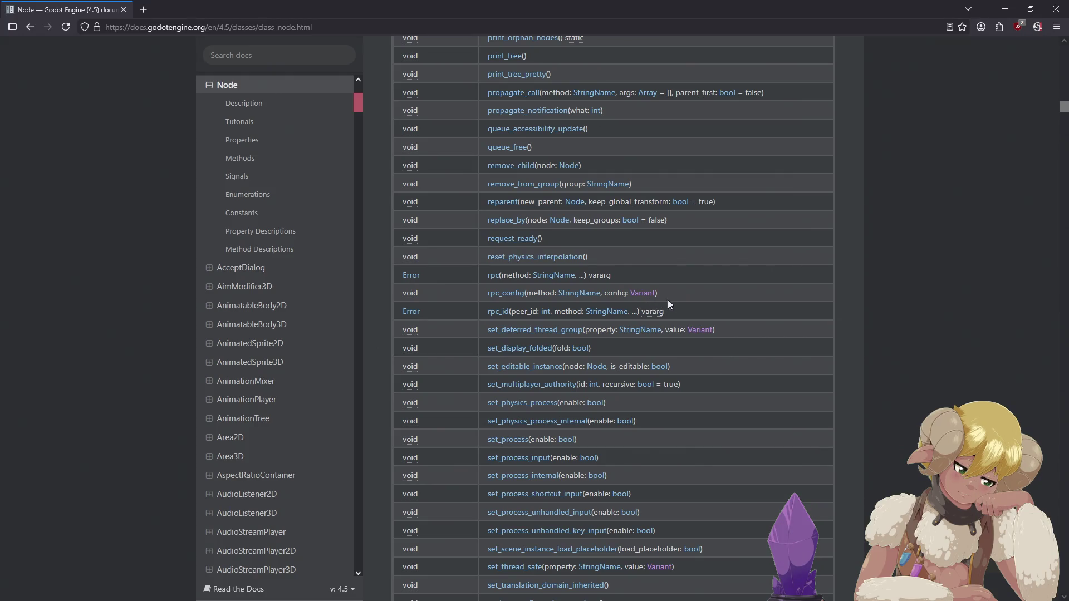
scroll(705, 295, "down", 5)
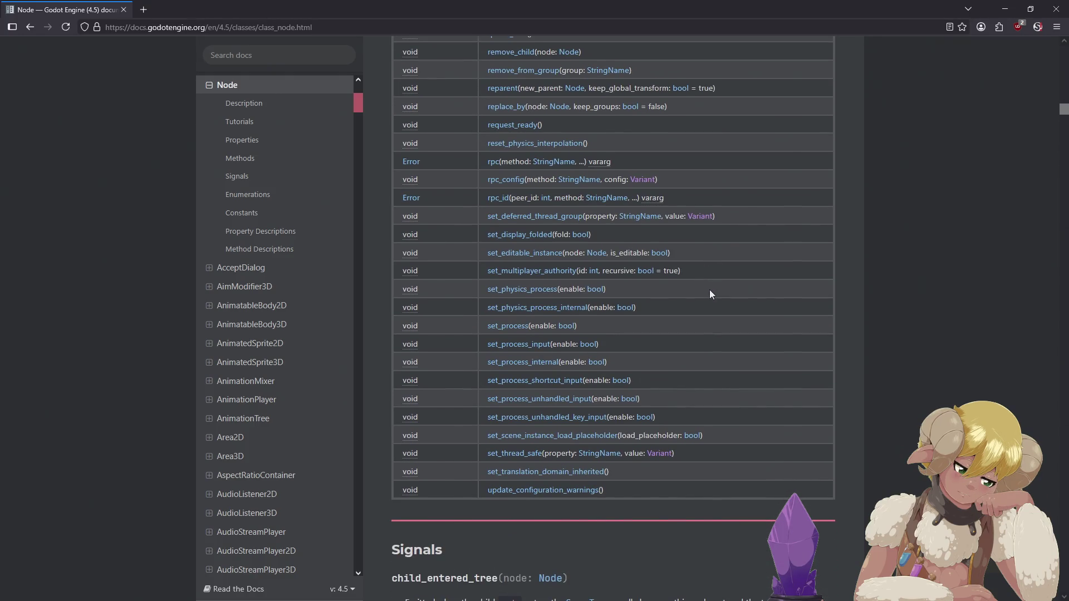
scroll(709, 292, "up", 7)
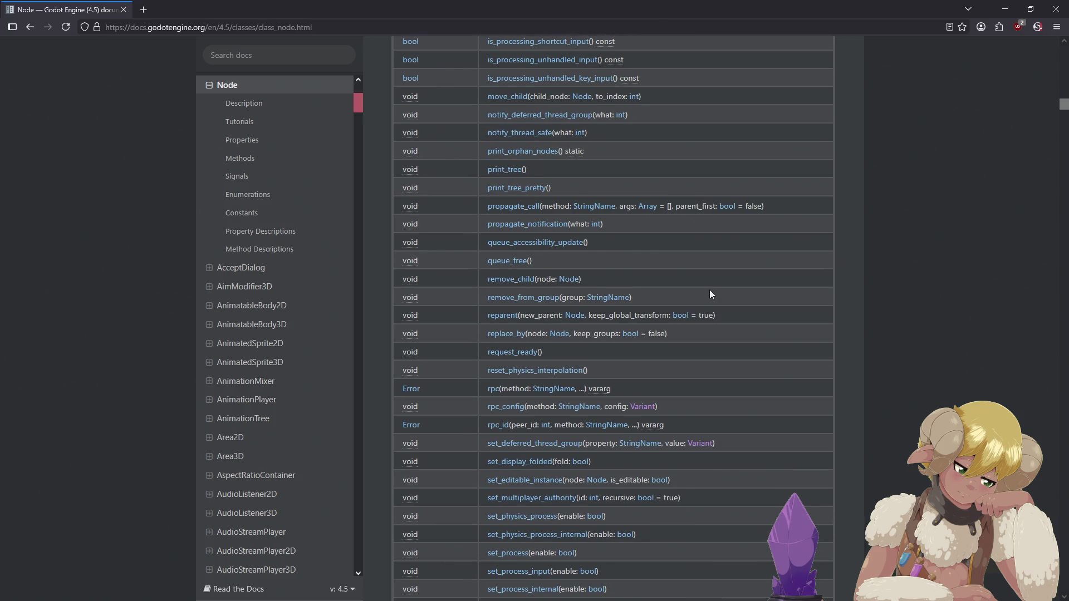
scroll(709, 293, "up", 10)
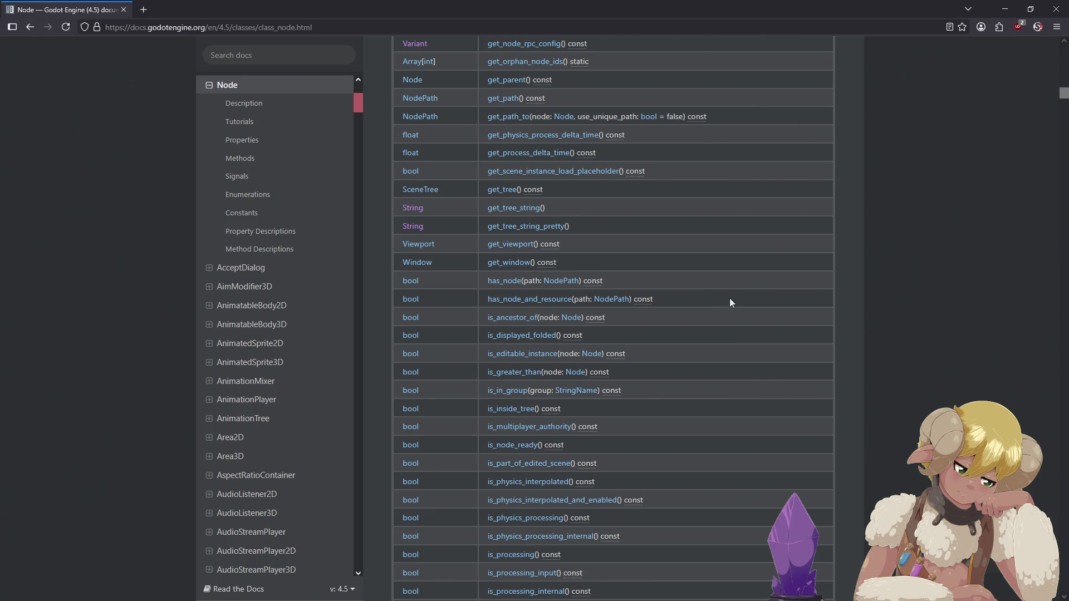
scroll(730, 302, "up", 5)
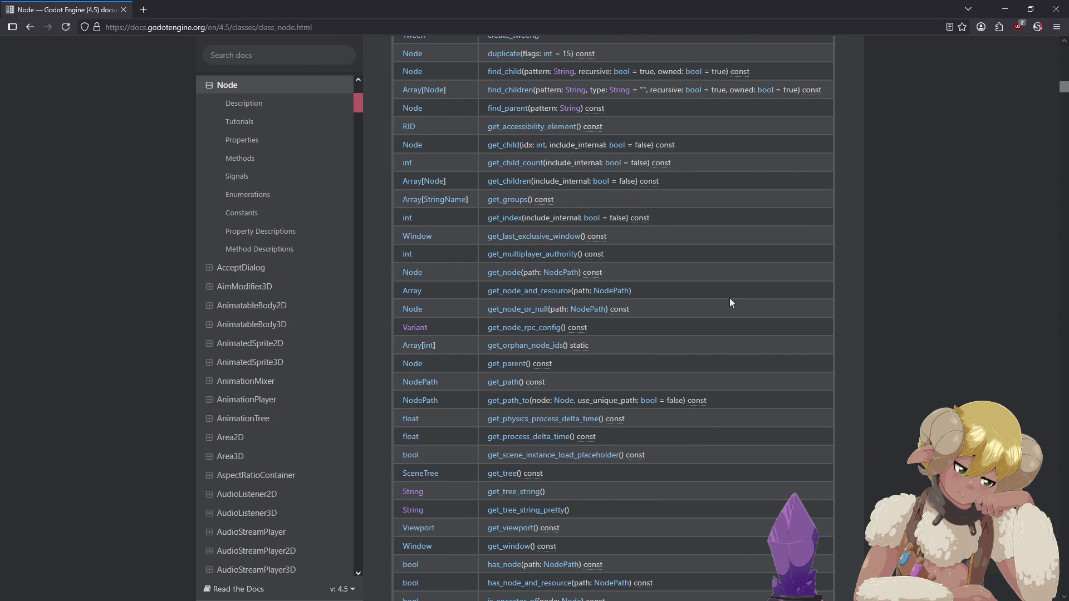
scroll(731, 302, "up", 1)
scroll(731, 302, "up", 1)
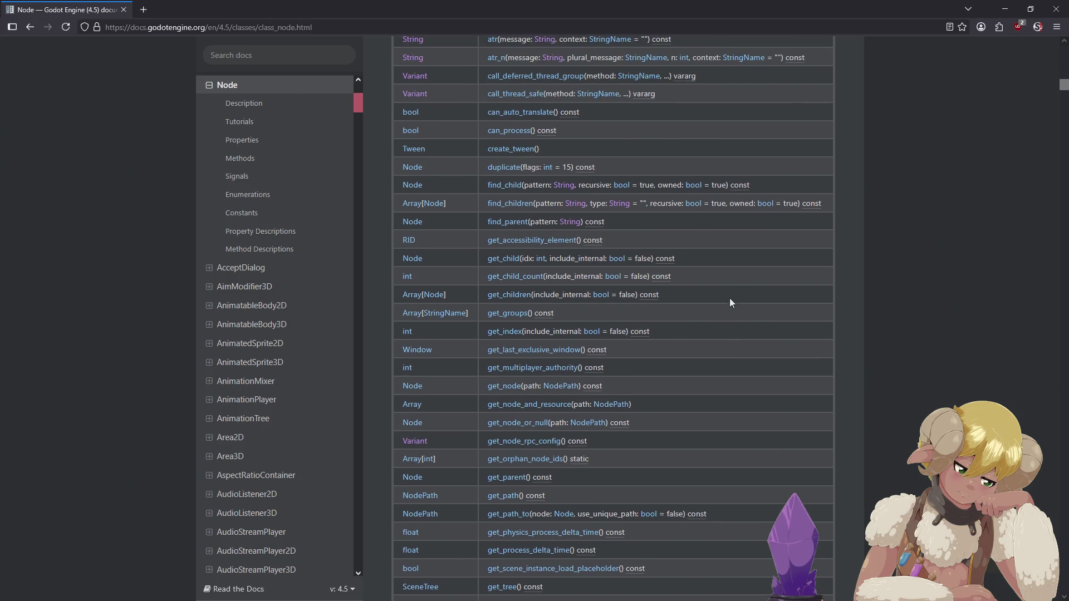
scroll(731, 303, "up", 4)
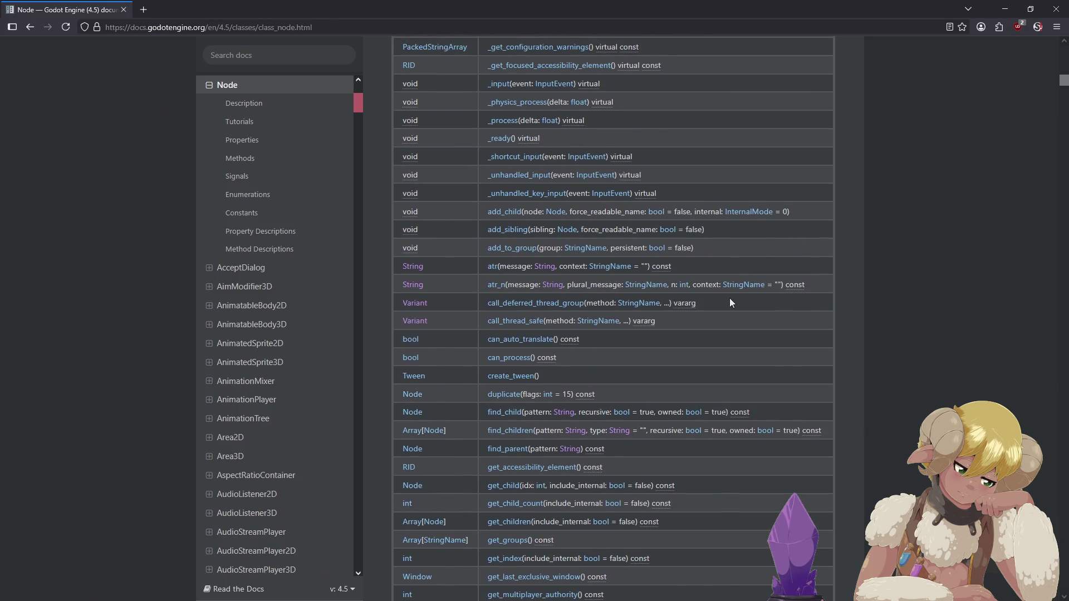
scroll(746, 279, "up", 3)
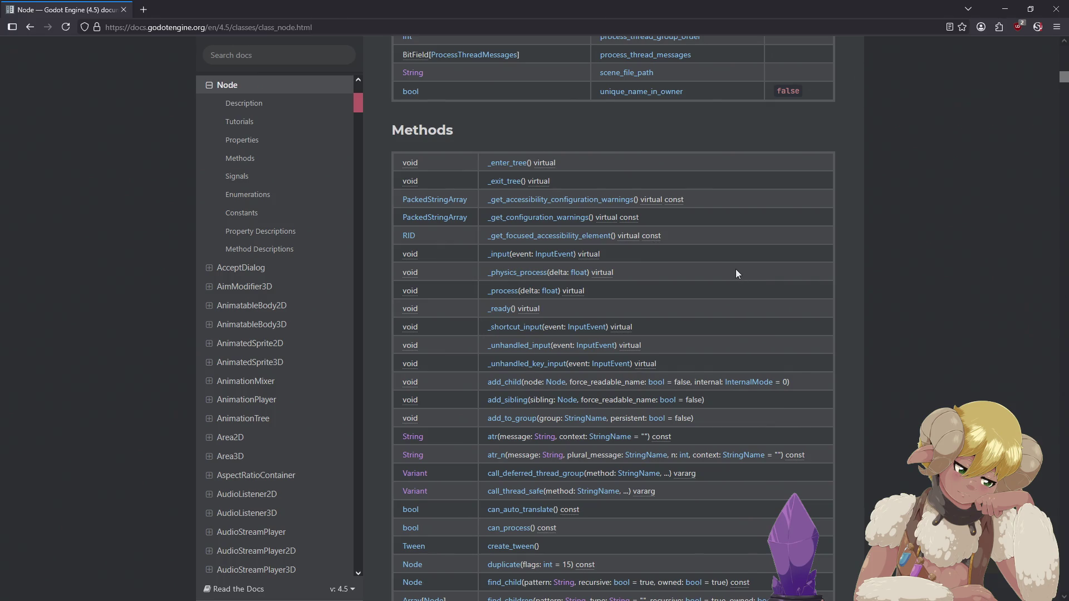
scroll(735, 270, "up", 3)
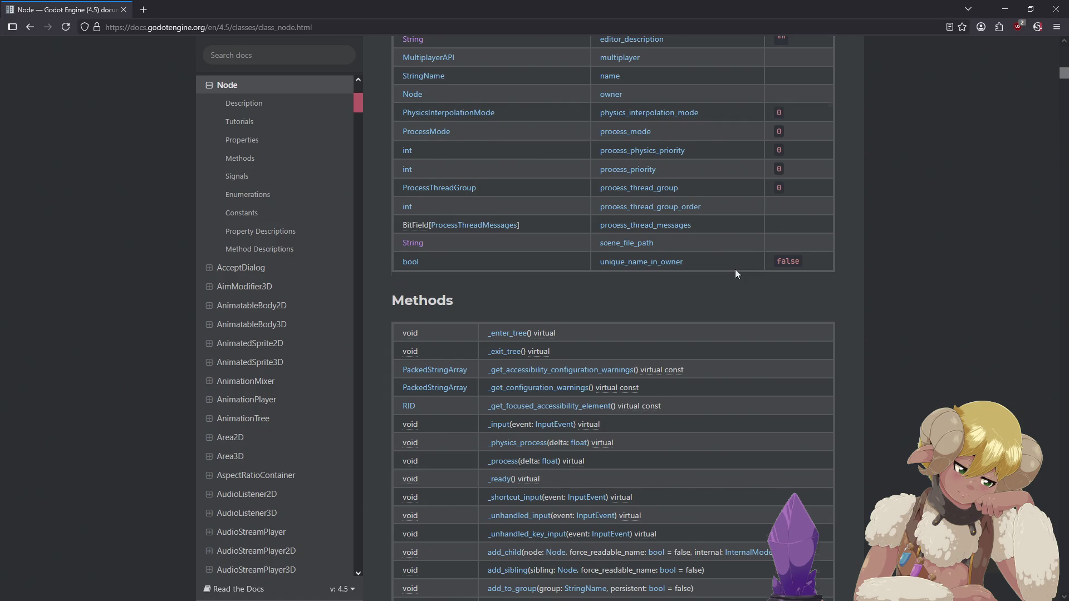
scroll(736, 270, "up", 2)
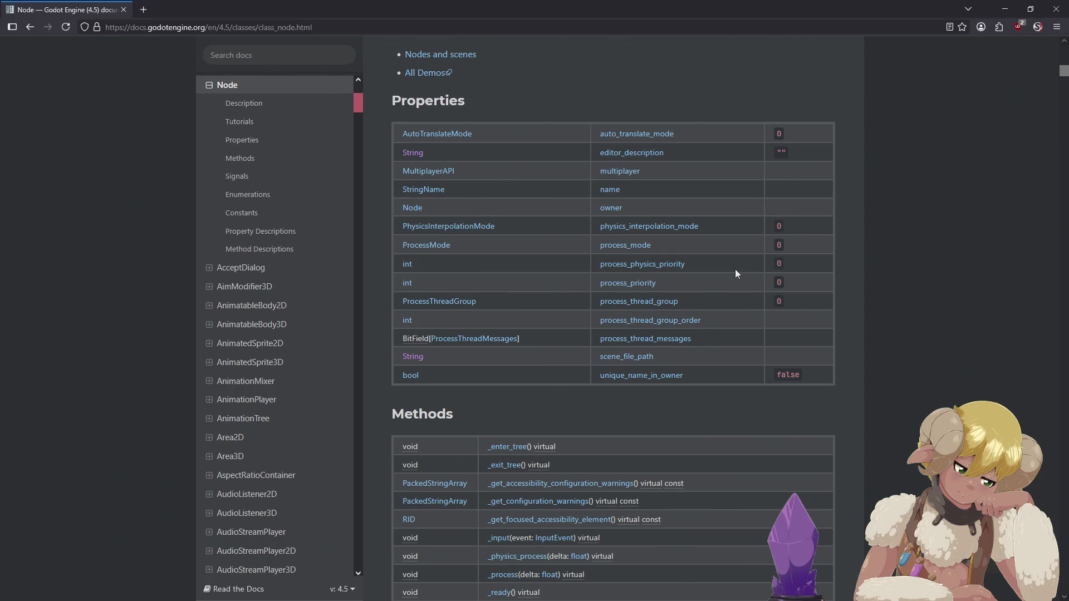
scroll(735, 270, "up", 3)
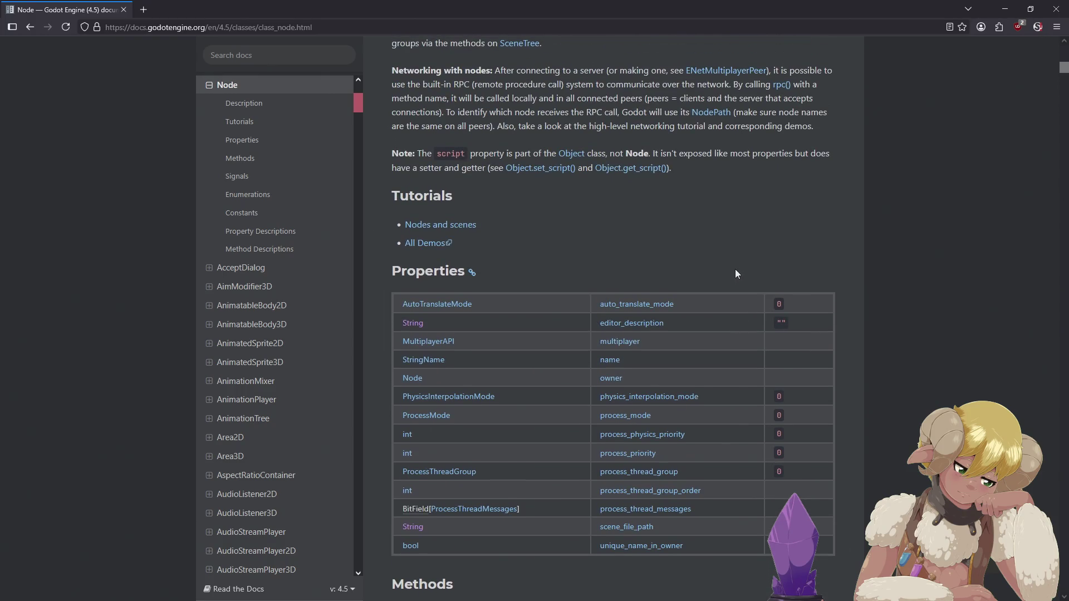
scroll(735, 272, "up", 7)
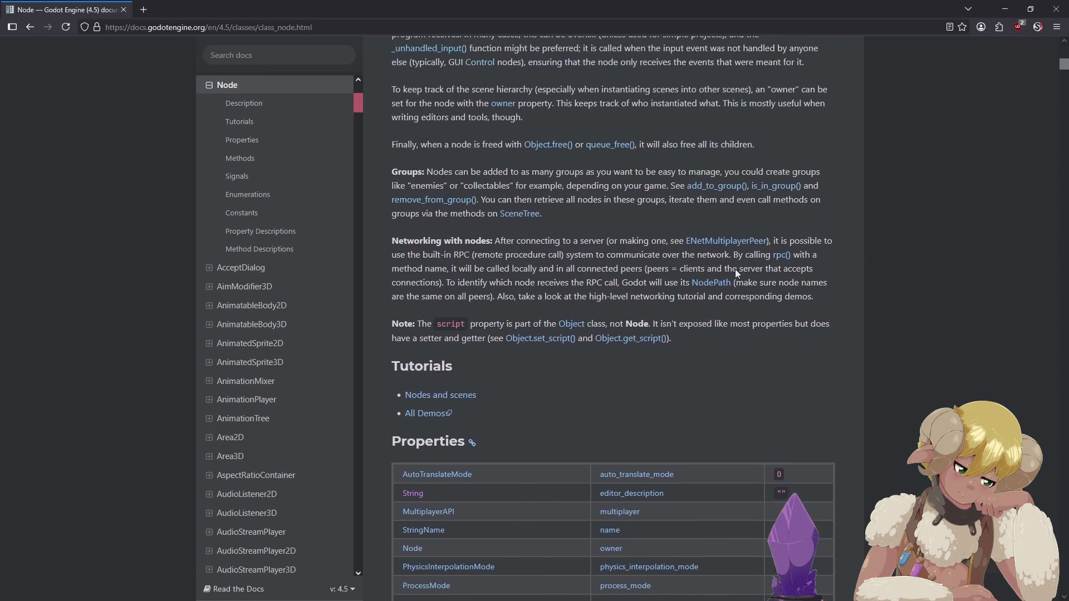
scroll(735, 270, "down", 1)
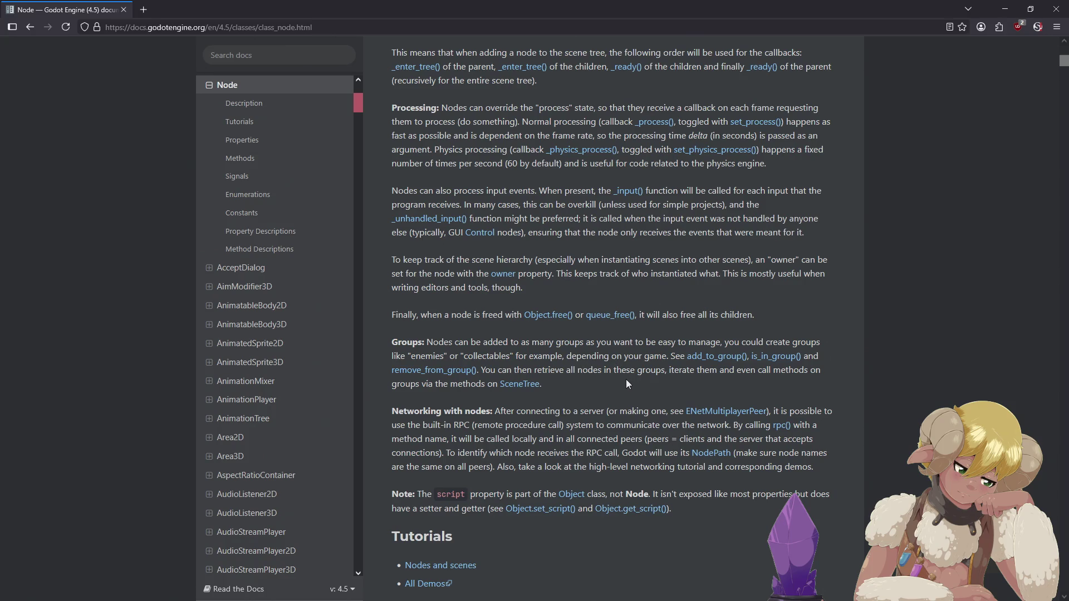
scroll(611, 382, "up", 1)
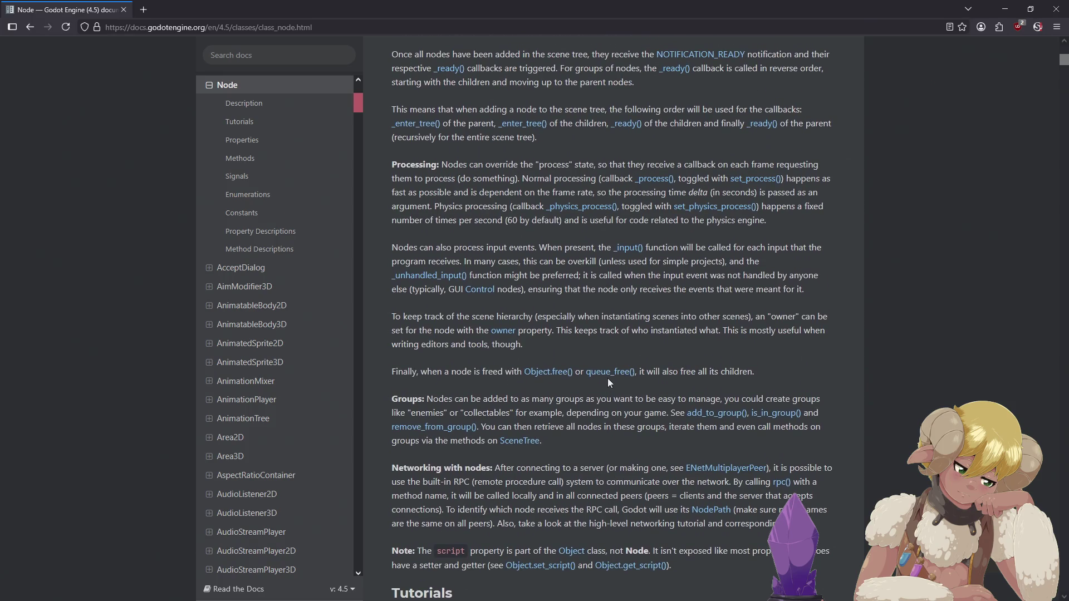
scroll(608, 382, "up", 7)
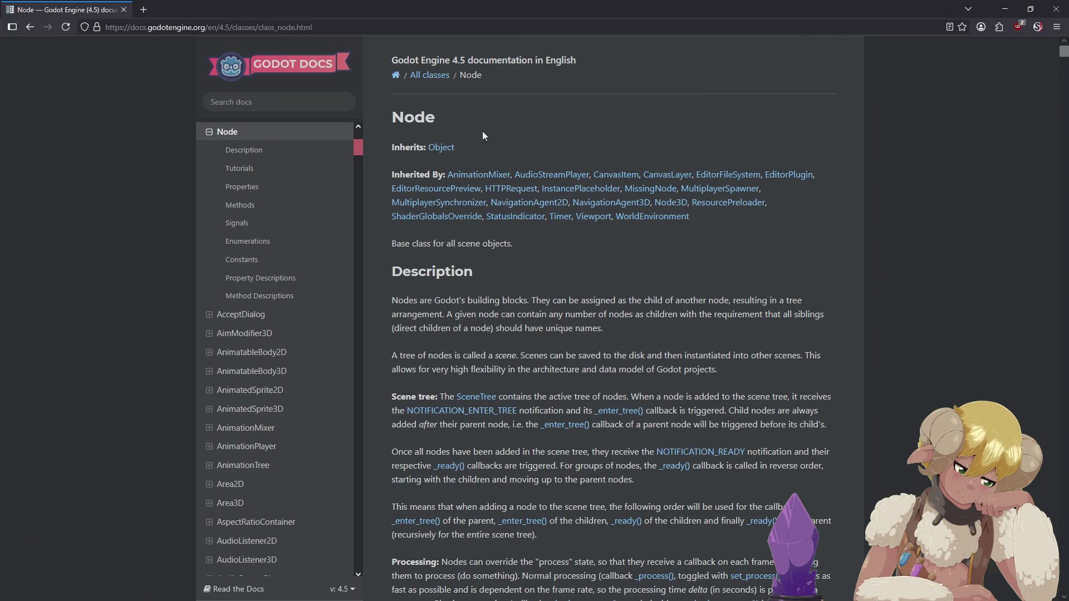
left_click(666, 204)
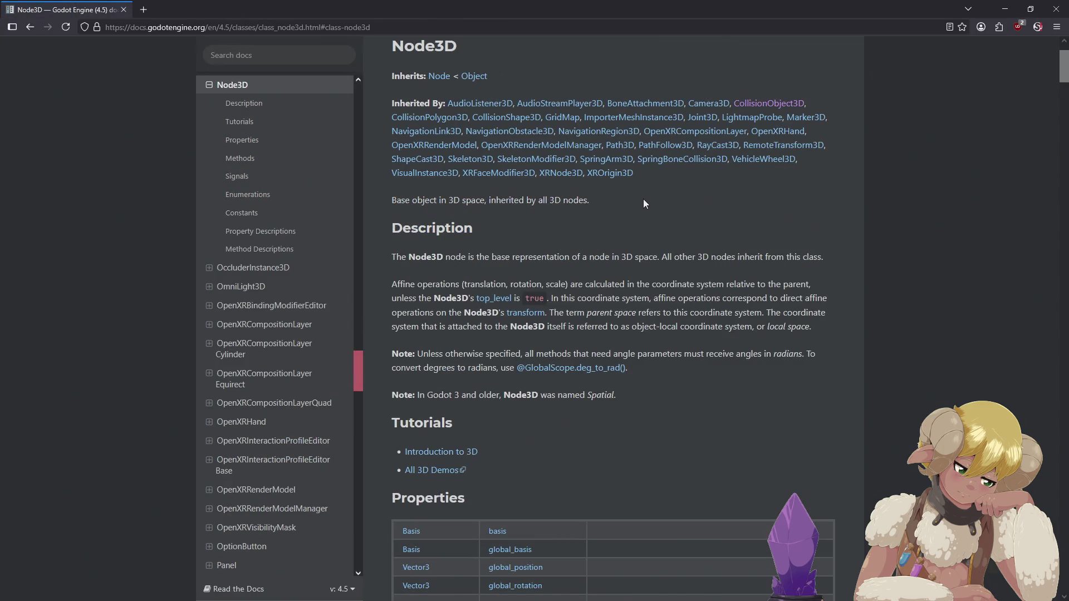
Scroll through the Node3D class reference's Methods table.
scroll(644, 204, "down", 4)
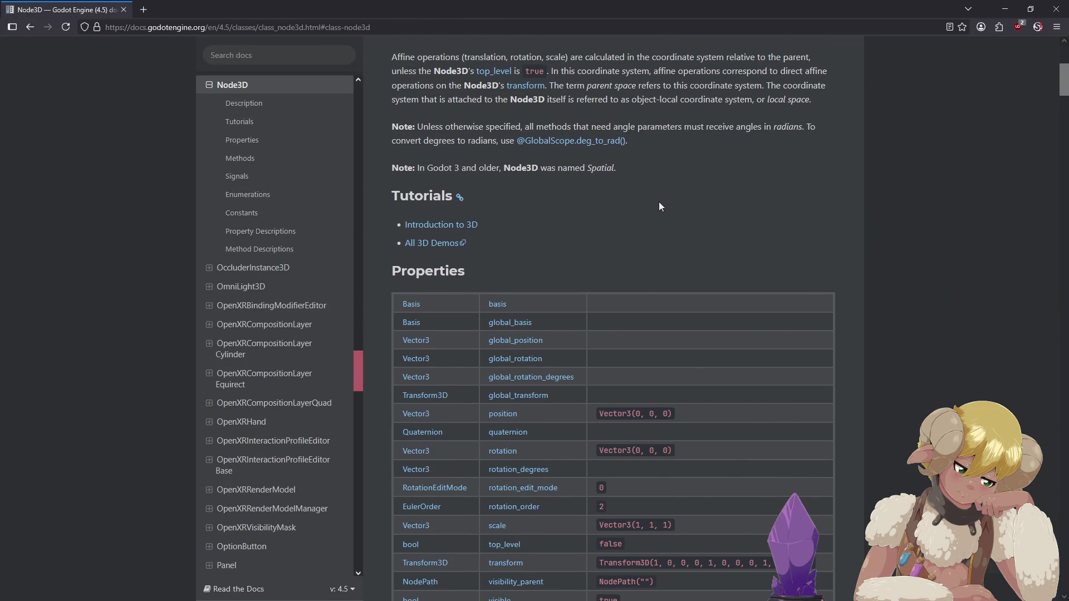
scroll(659, 202, "down", 2)
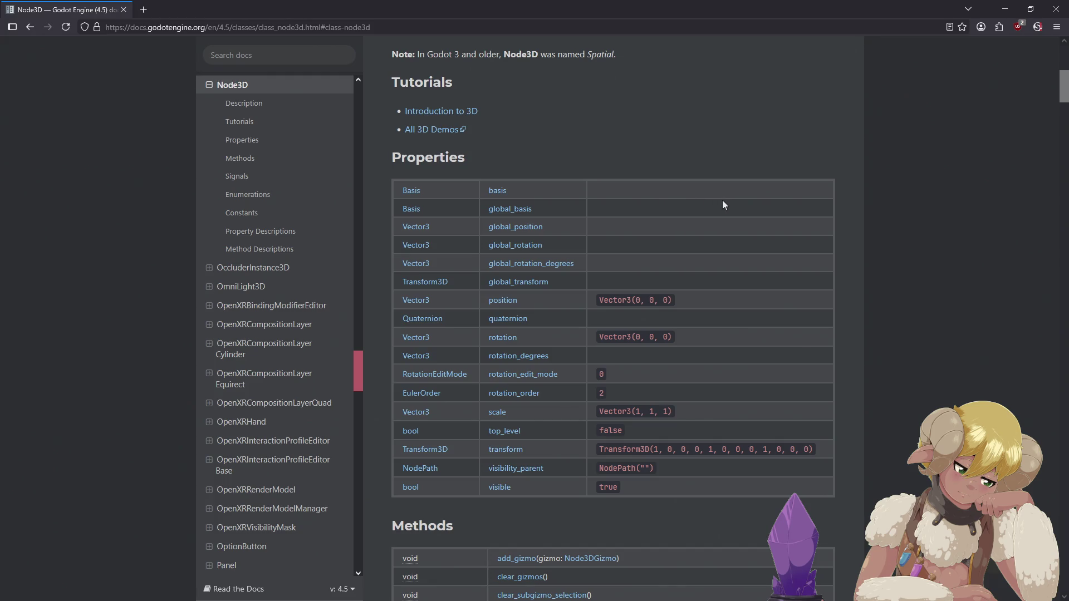
scroll(723, 205, "down", 4)
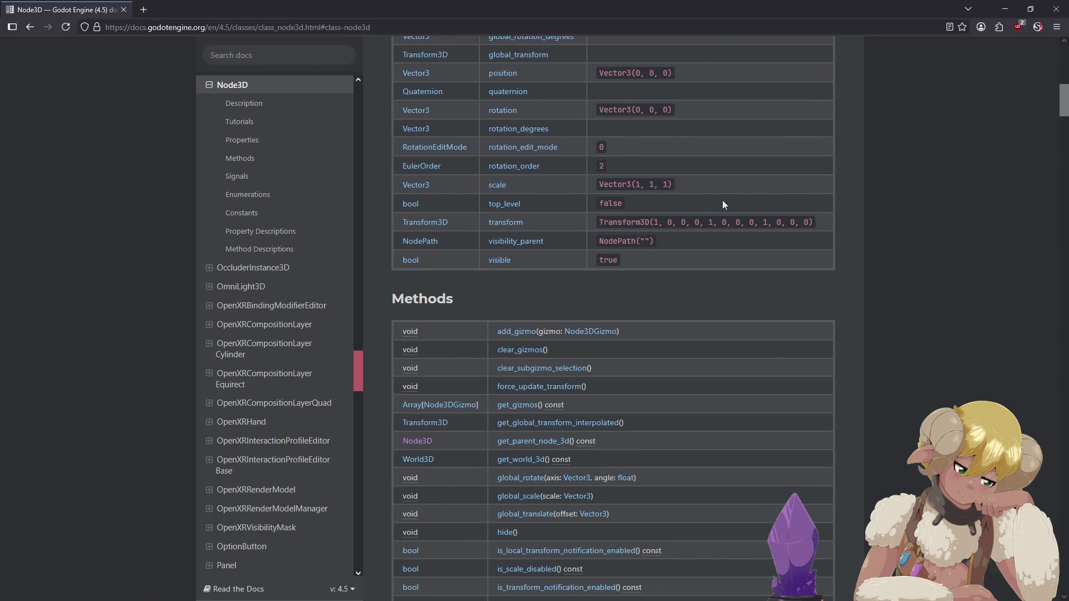
scroll(723, 204, "down", 3)
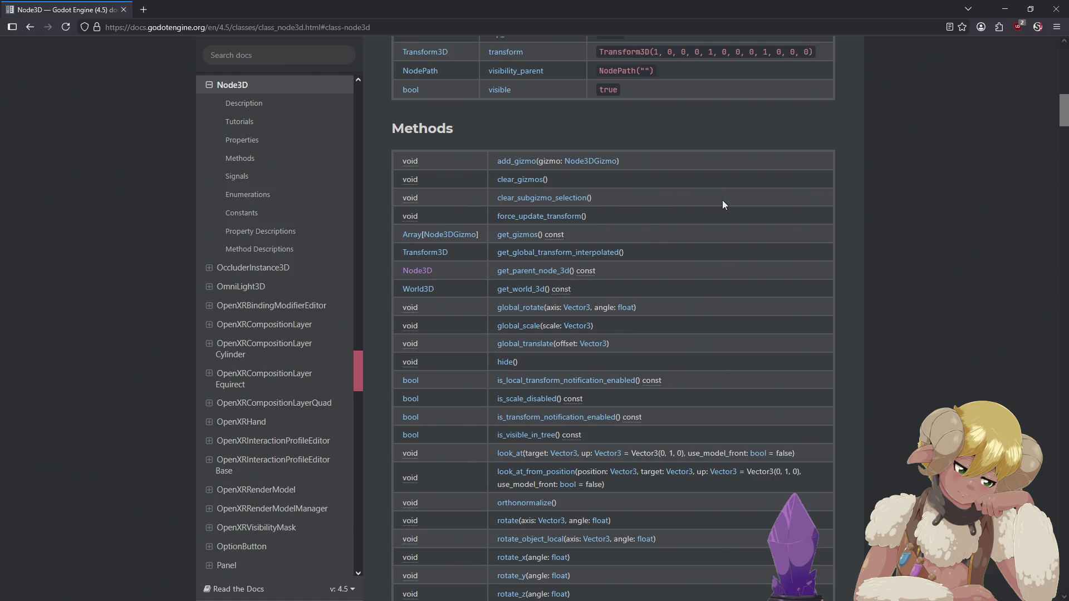
scroll(723, 204, "down", 4)
scroll(722, 205, "down", 4)
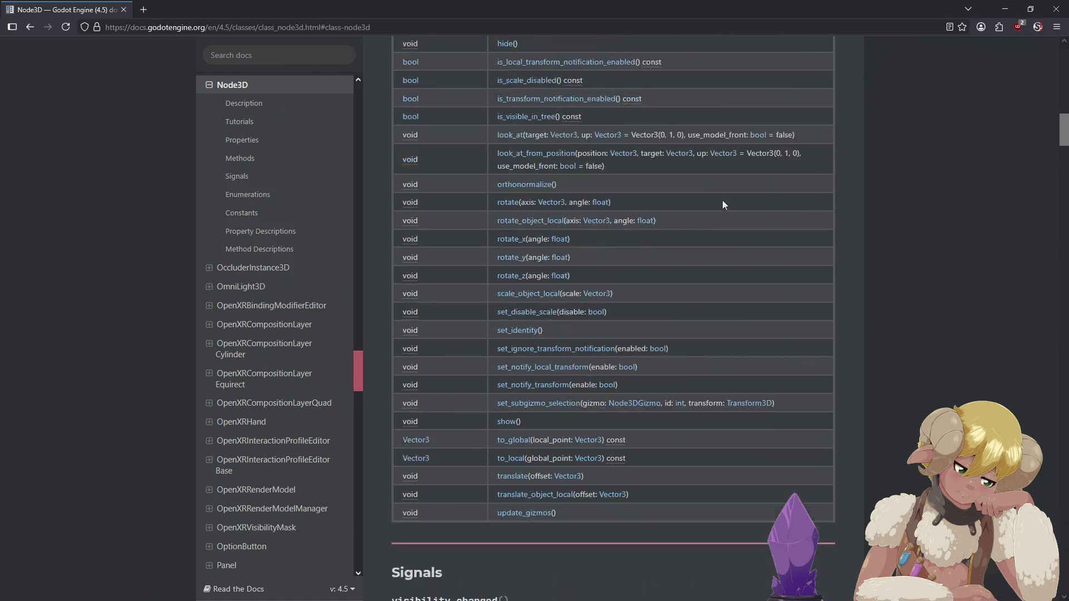
scroll(723, 200, "up", 20)
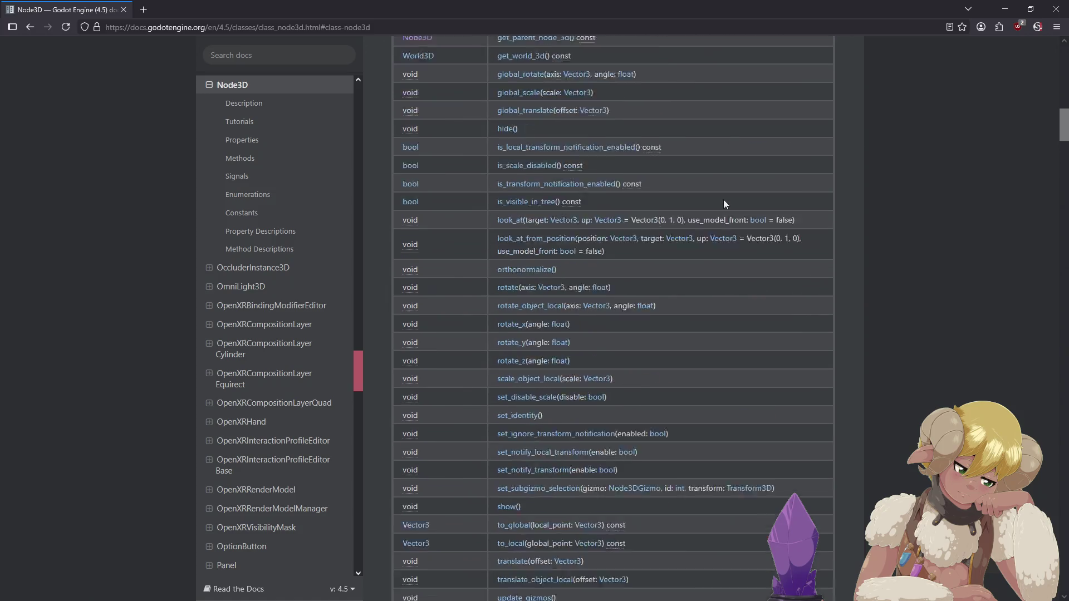
scroll(726, 203, "up", 2)
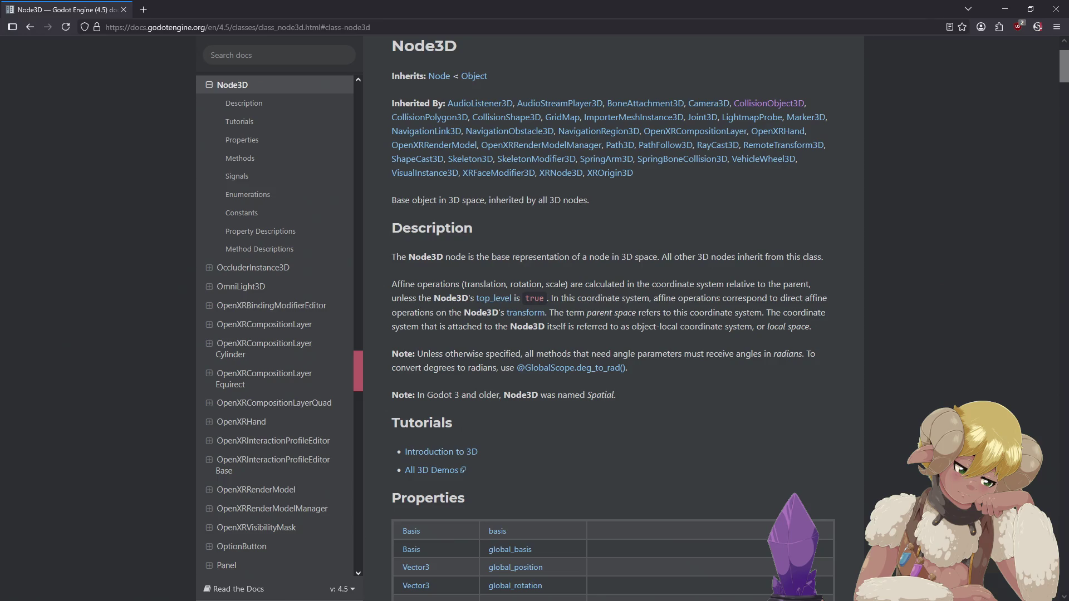
Check the script in the Godot editor, then return to the Node3D docs search field.
key("alt+Tab")
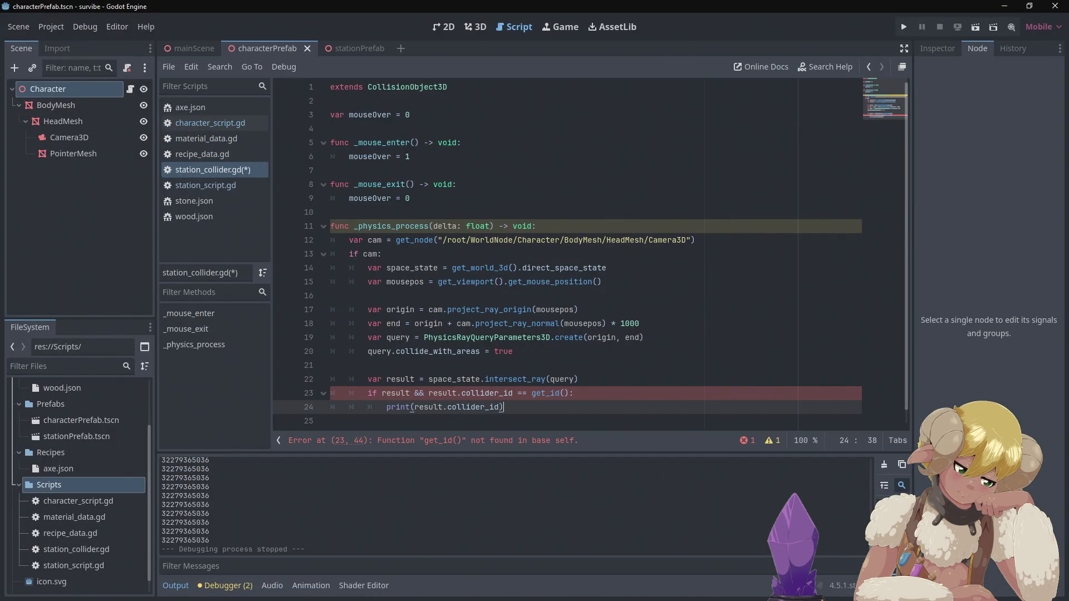
key("alt+Tab")
scroll(393, 88, "up", 2)
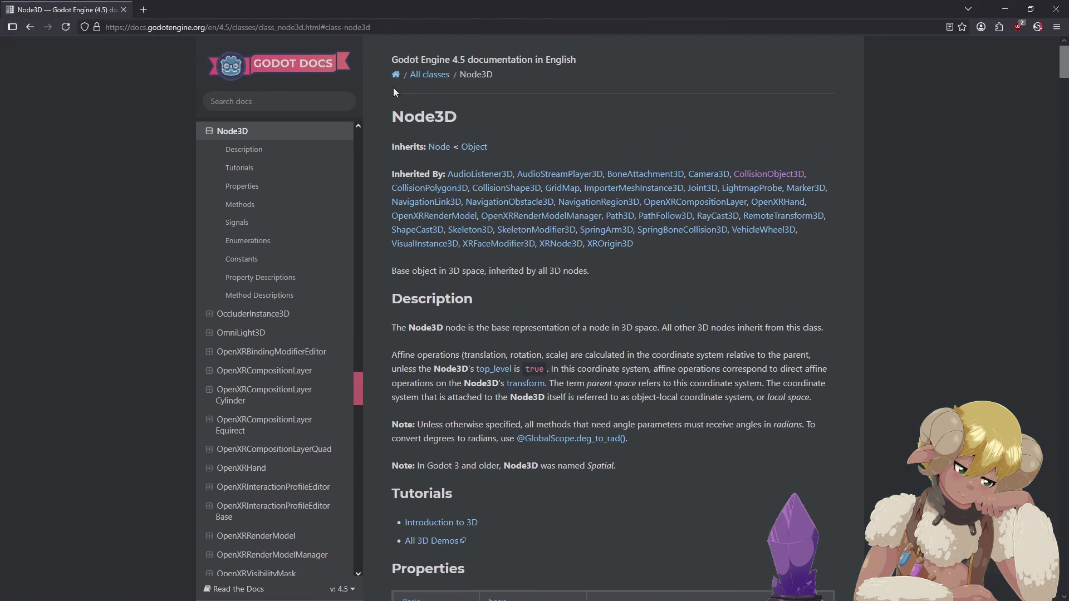
left_click(282, 101)
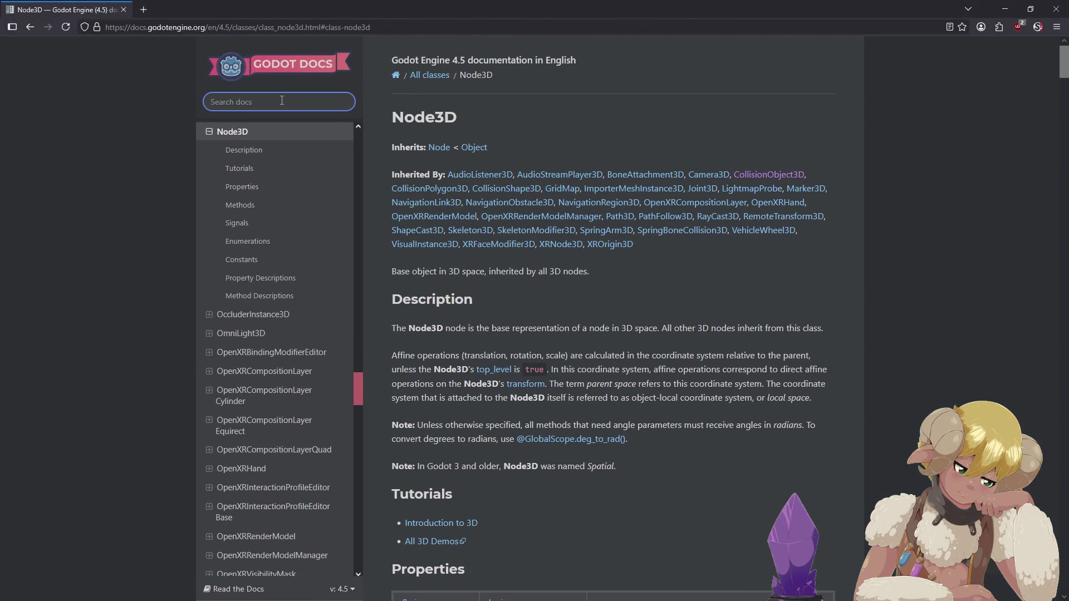
Search for CollisionObject3D and jump to its get_rid method description.
type("collisionobje")
type("ct3d")
key("Return")
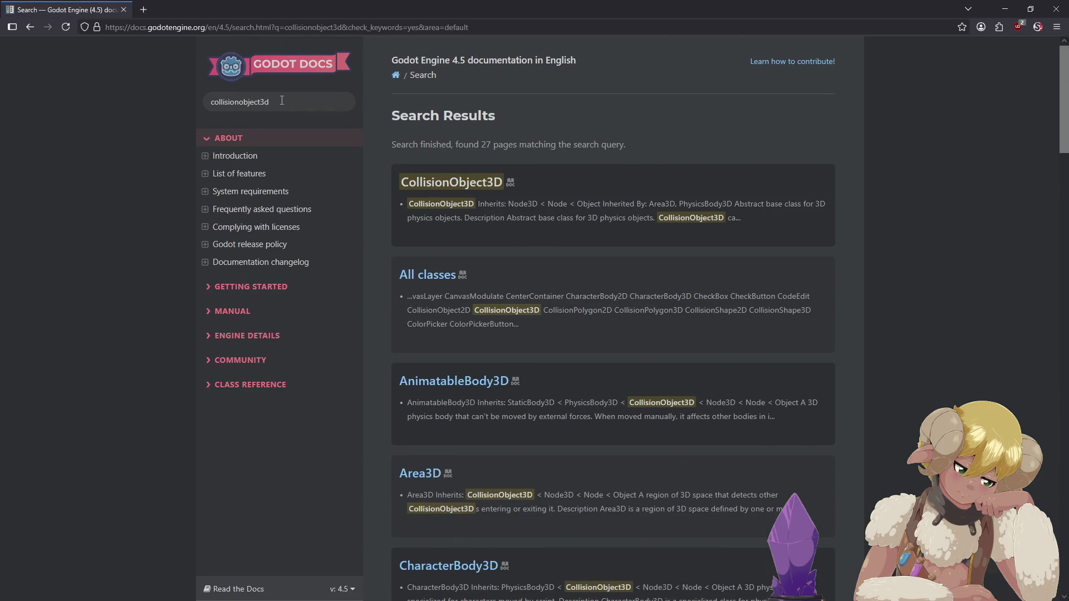
left_click(452, 182)
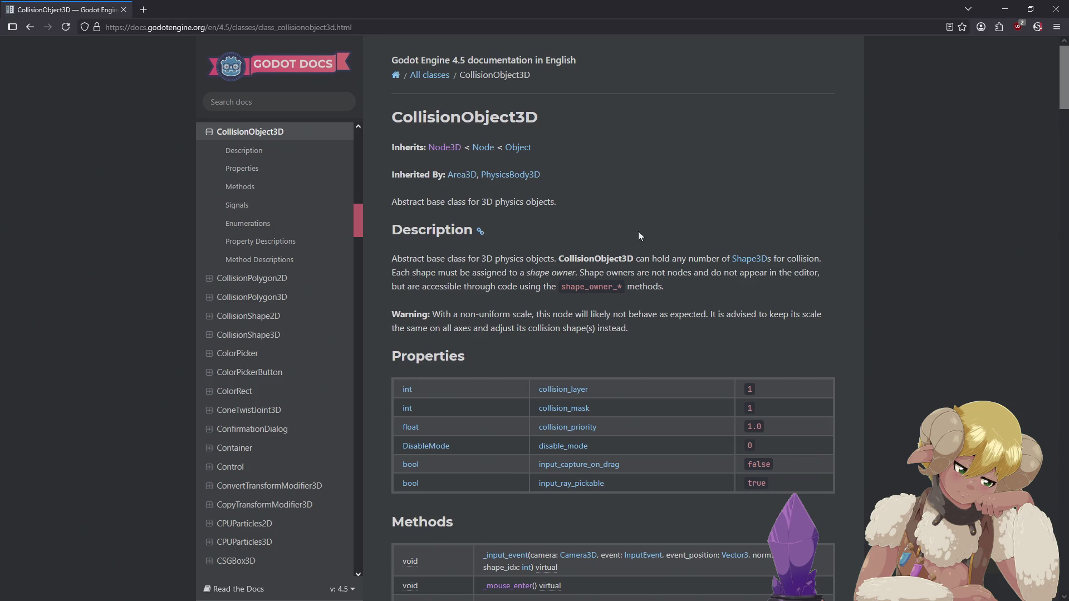
scroll(640, 225, "down", 4)
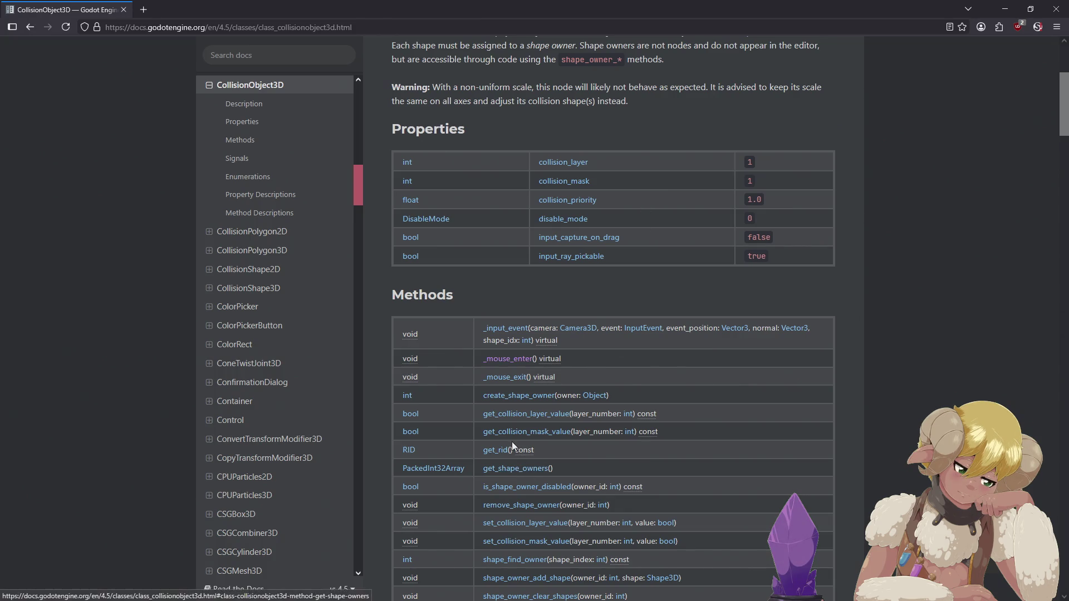
left_click(500, 454)
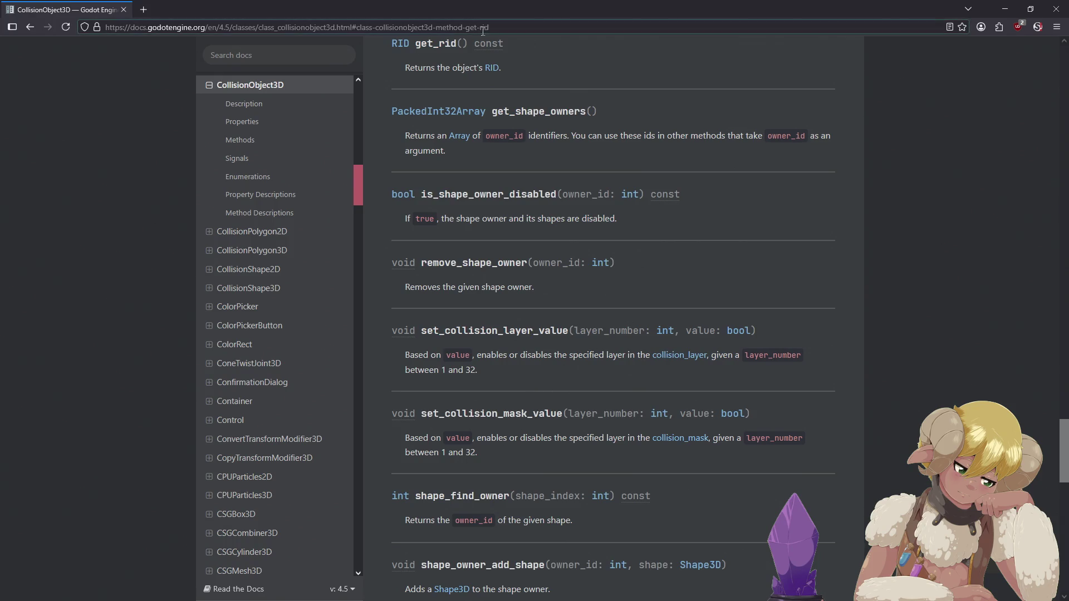
Read the RID class's get_id method, go back to get_rid, and return to the script.
left_click(491, 68)
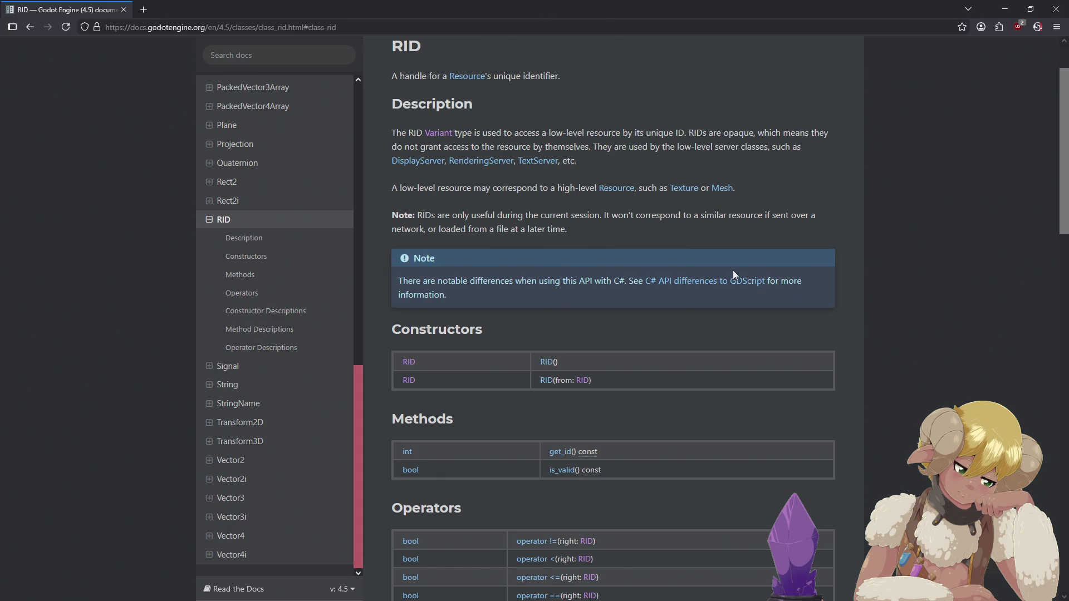
scroll(732, 273, "down", 3)
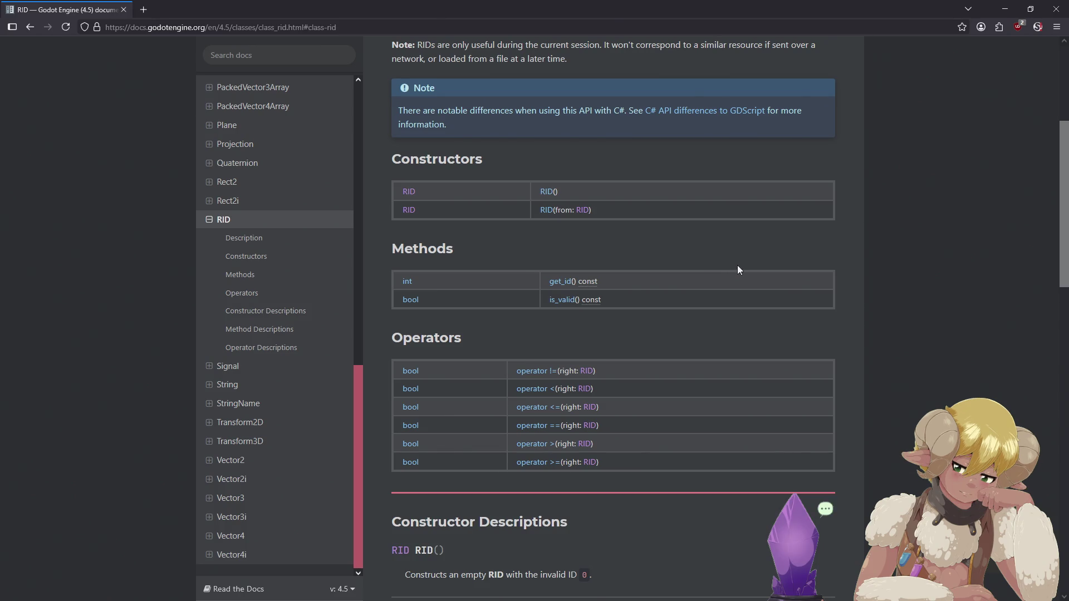
key("alt+Left")
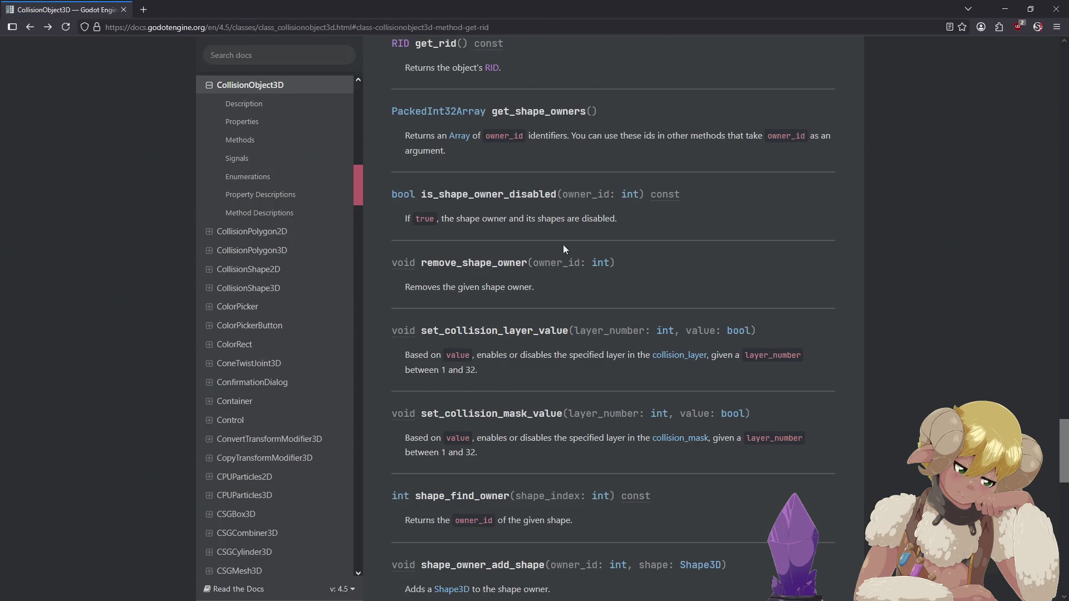
scroll(565, 243, "up", 4)
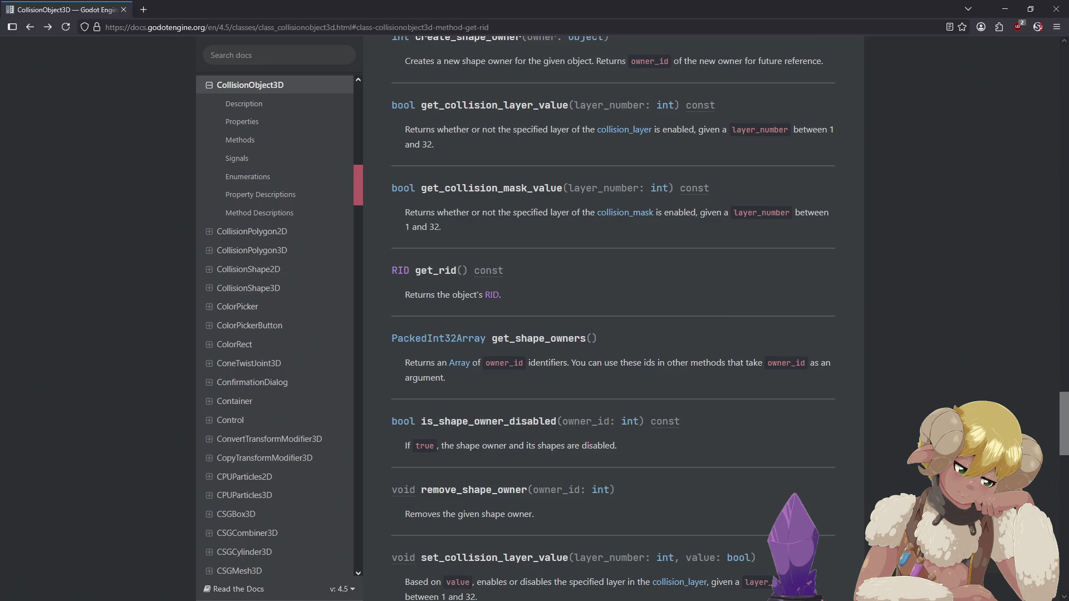
key("alt+Tab")
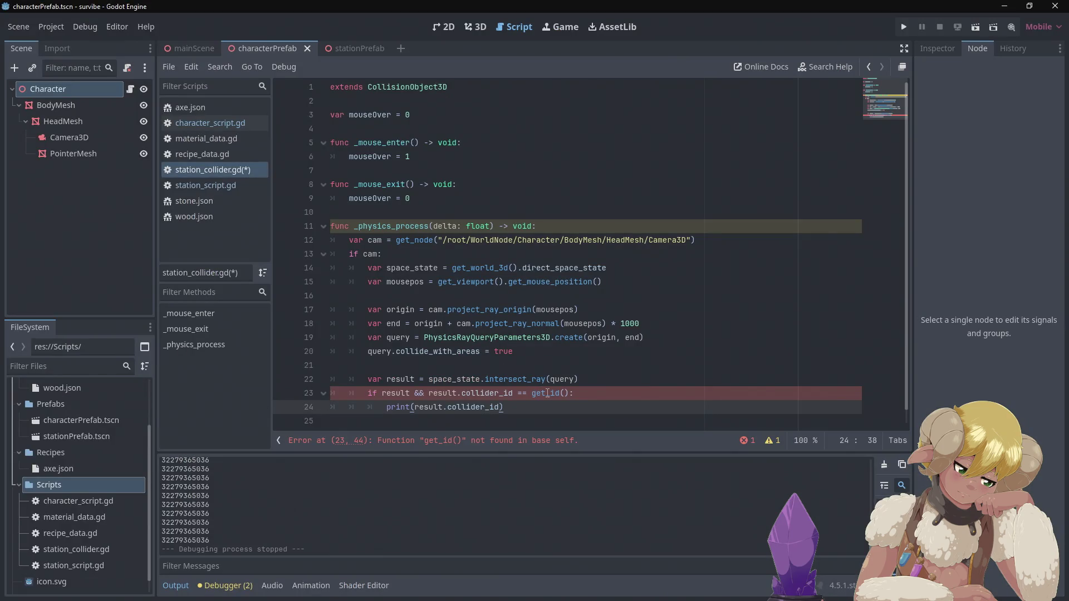
Change line 23 to compare result.collider_id with get_rid().get_id().
left_click(533, 393)
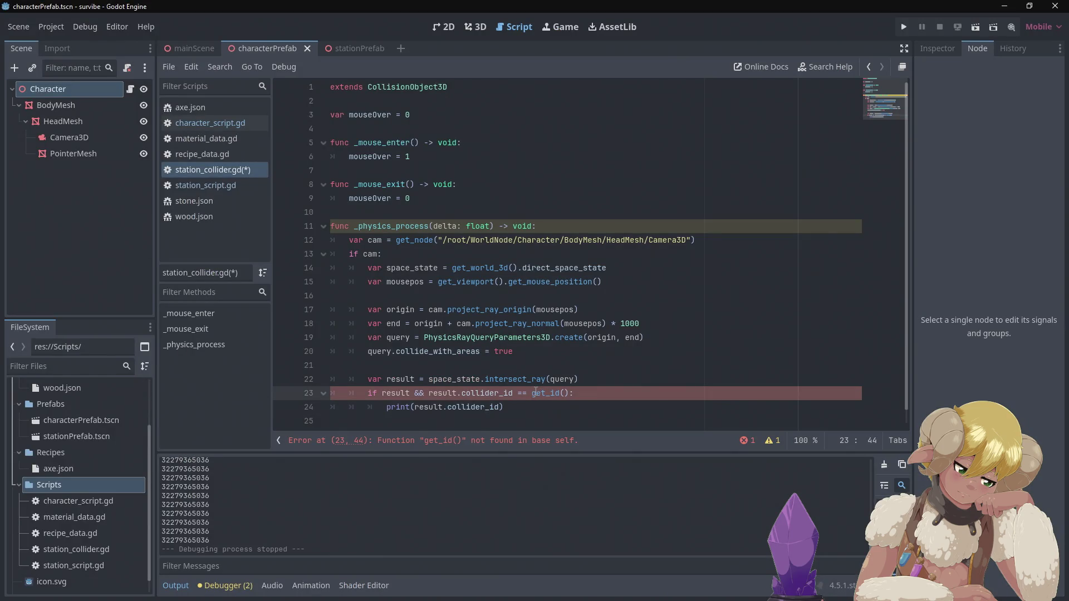
type("get_d")
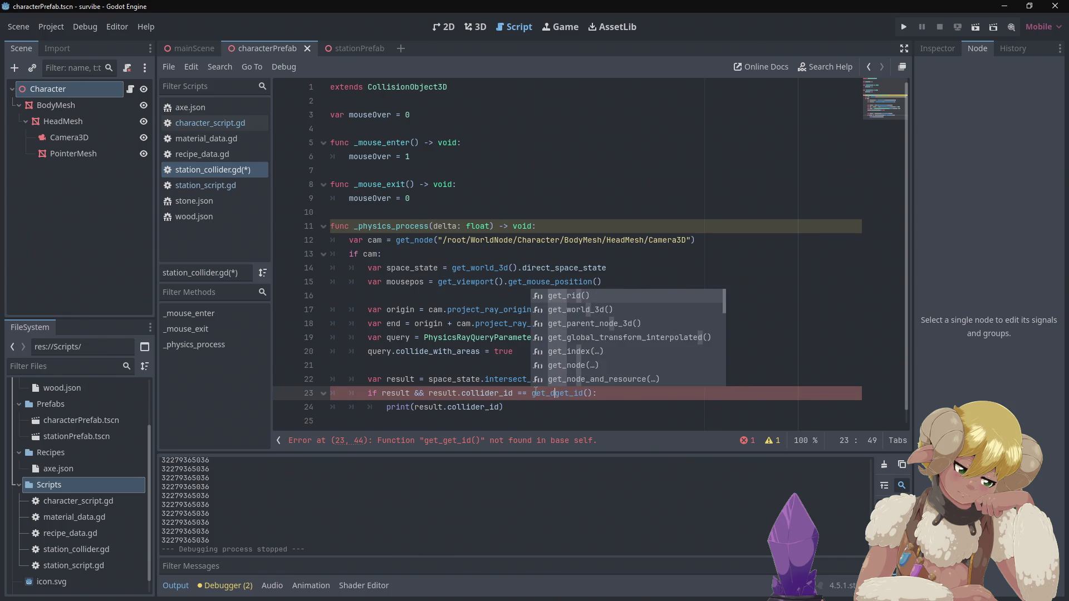
key("BackSpace")
type("ri")
key("Return")
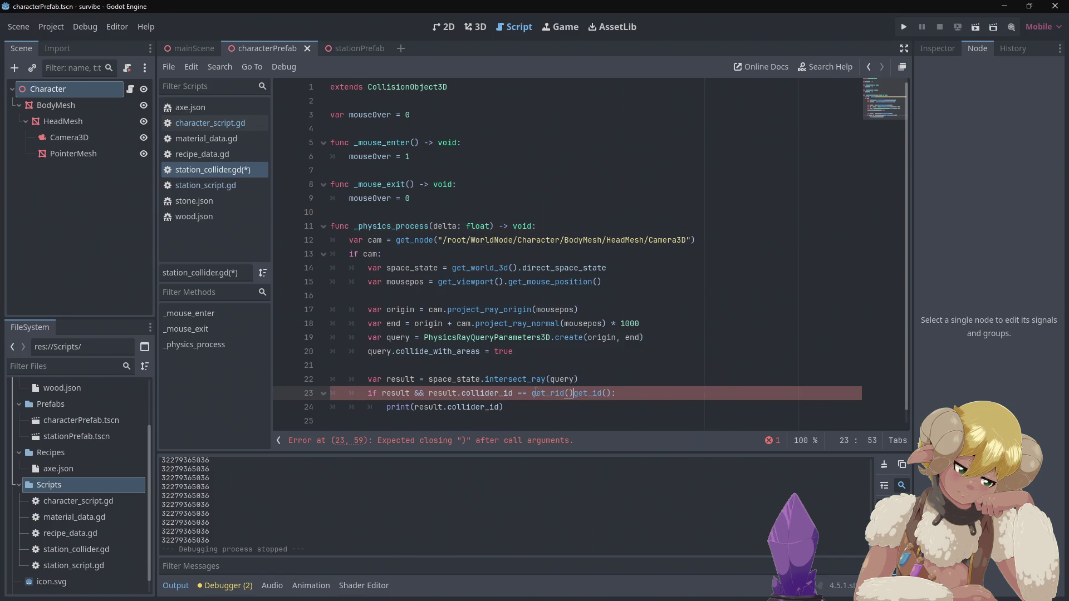
type(".")
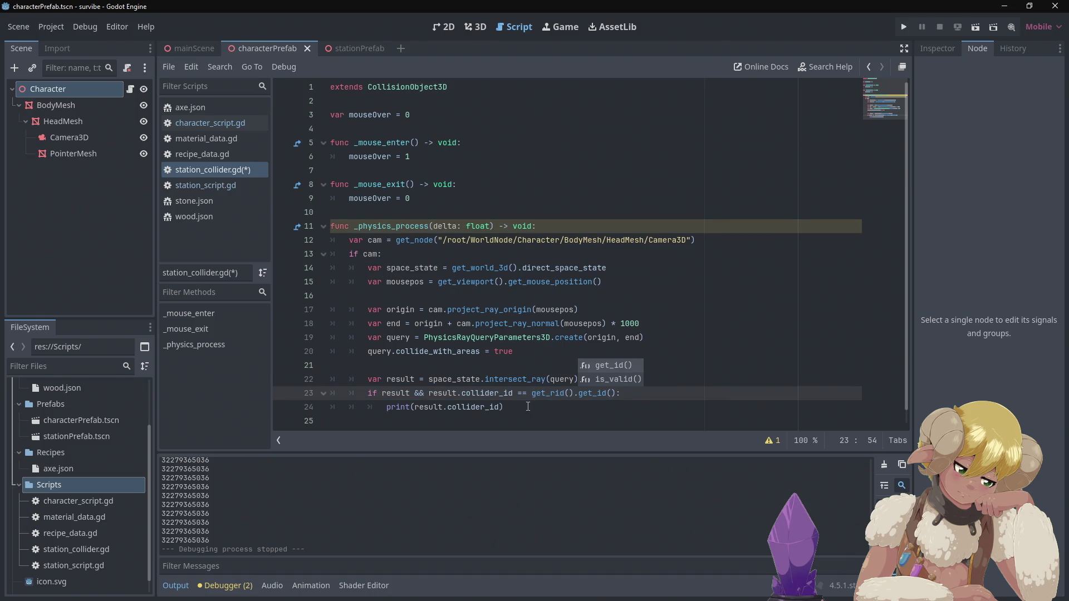
Run the game to test the raycast check, then close it.
left_click(528, 407)
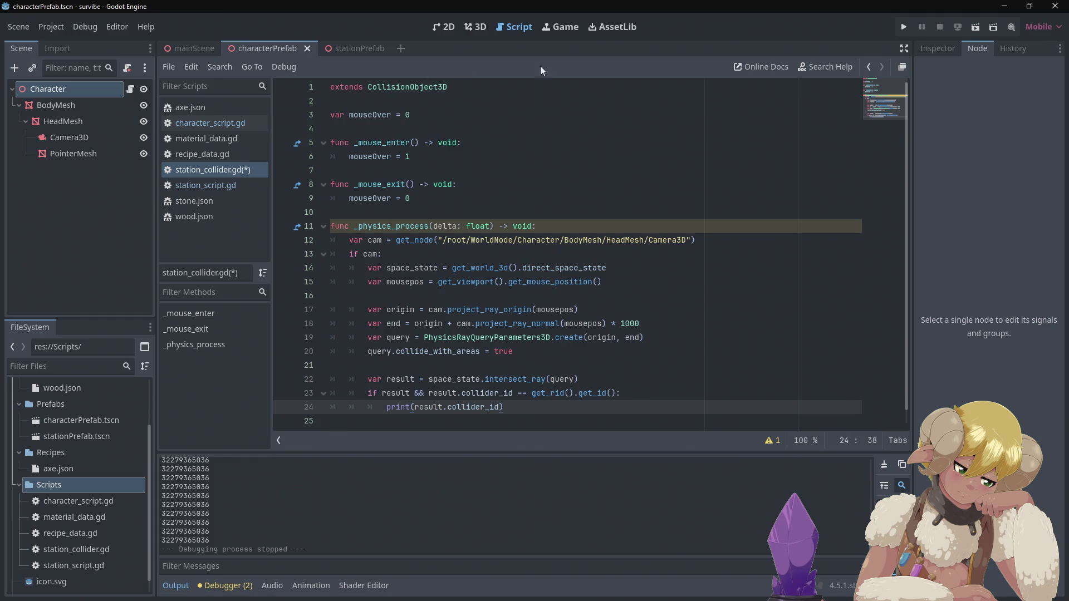
left_click(903, 27)
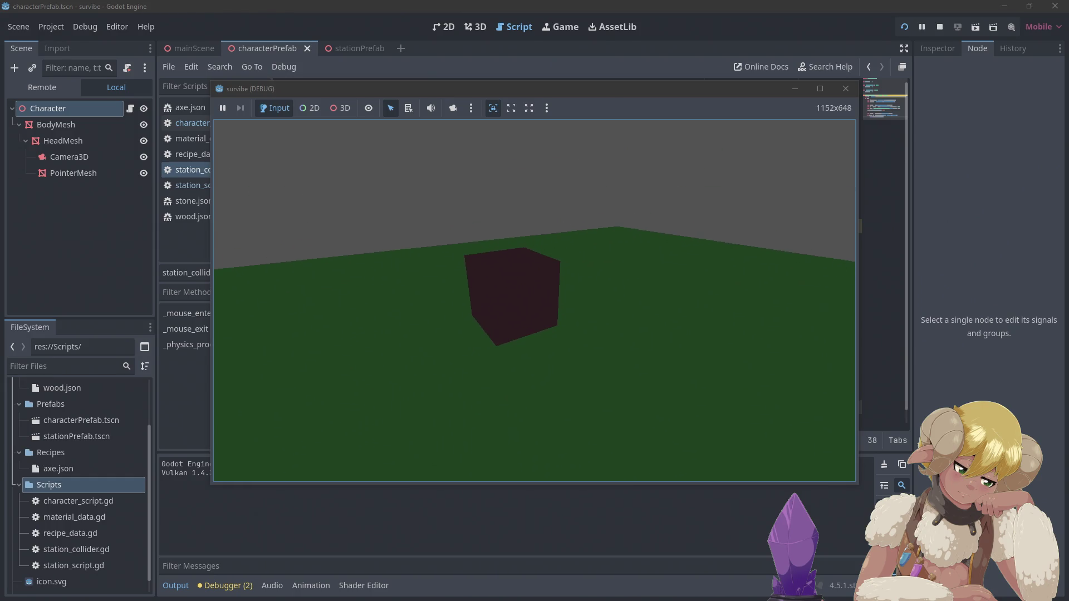
key("alt+F4")
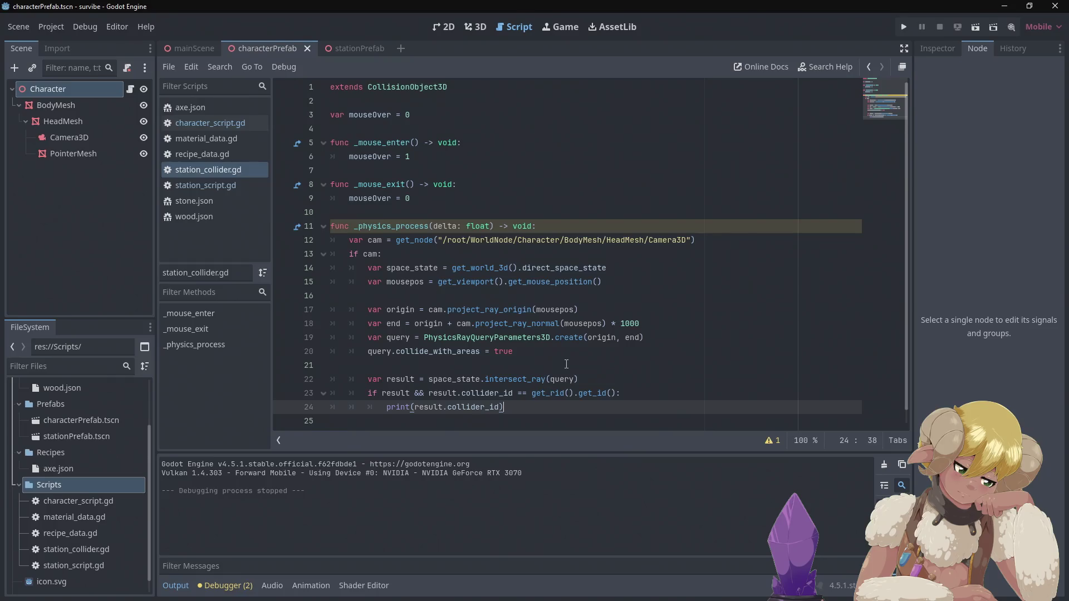
Review the get_rid() and get_id() descriptions on line 23, then go back to the browser docs.
mouse_move(556, 392)
mouse_move(596, 392)
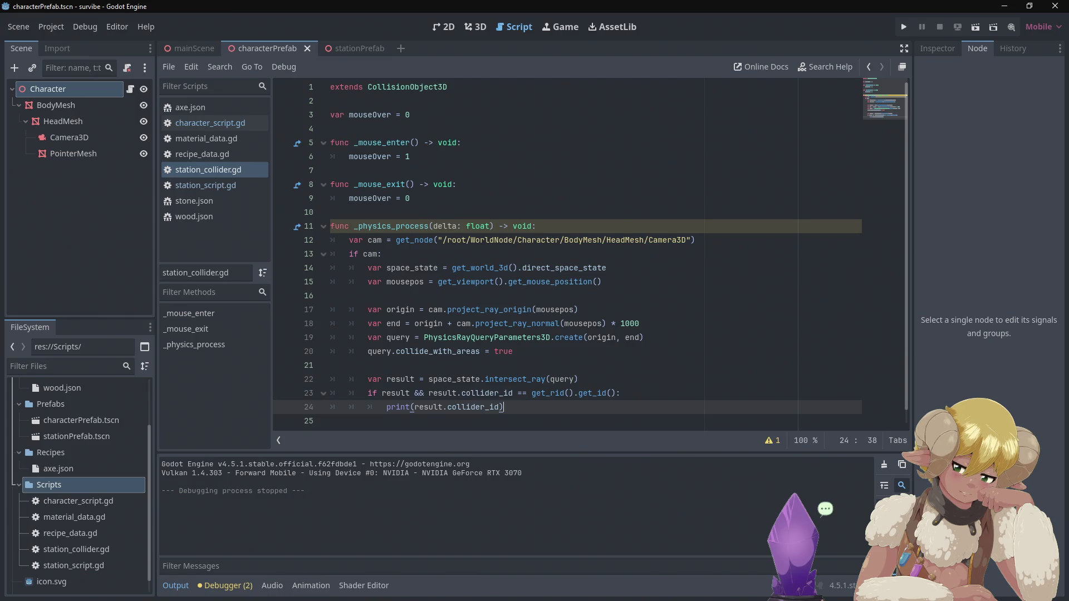
key("alt+Tab")
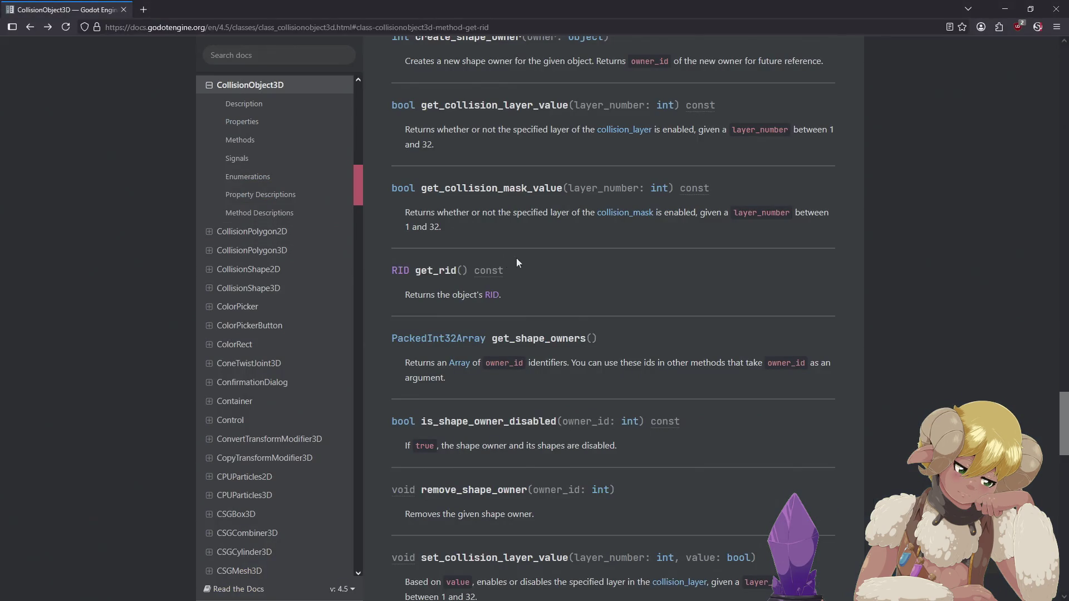
Go back past the NodePath reference to the top of the Advanced physics interpolation tutorial.
key("alt+Left")
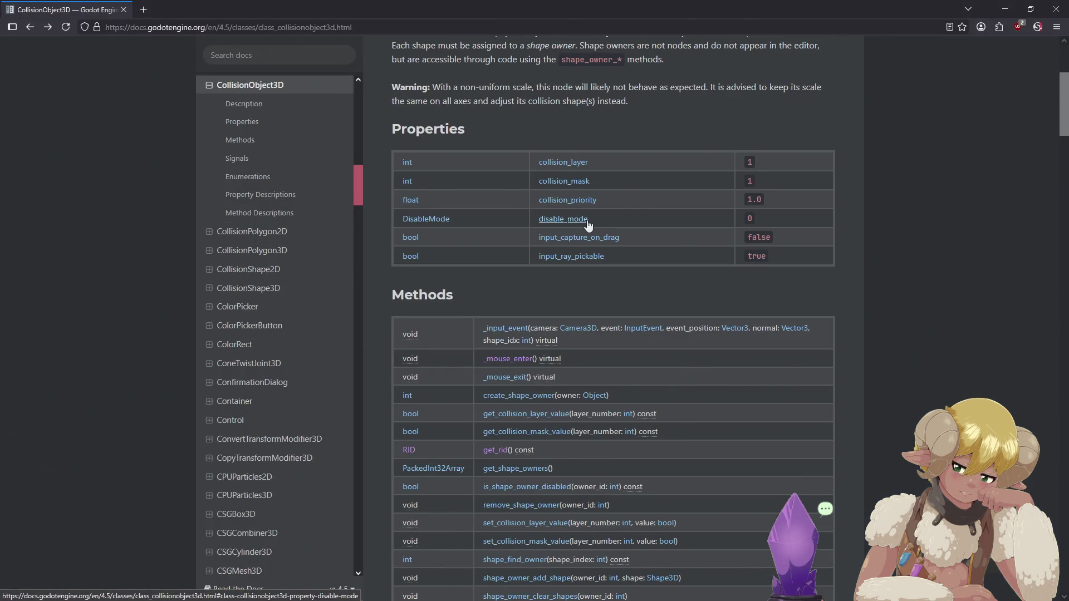
key("alt+Left")
key("alt+Left")
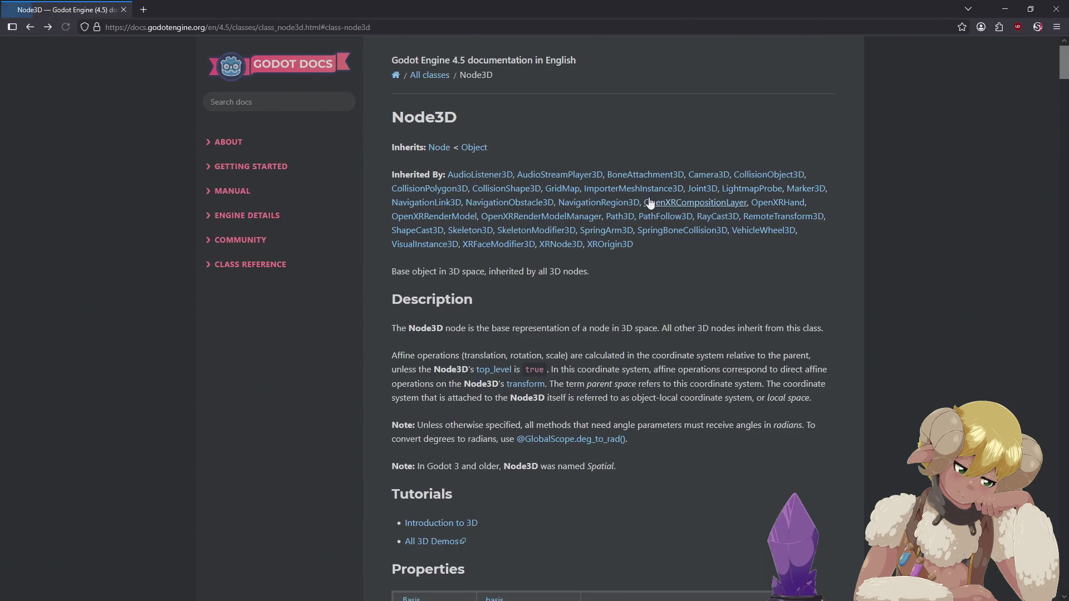
key("alt+Left")
key("alt+Left")
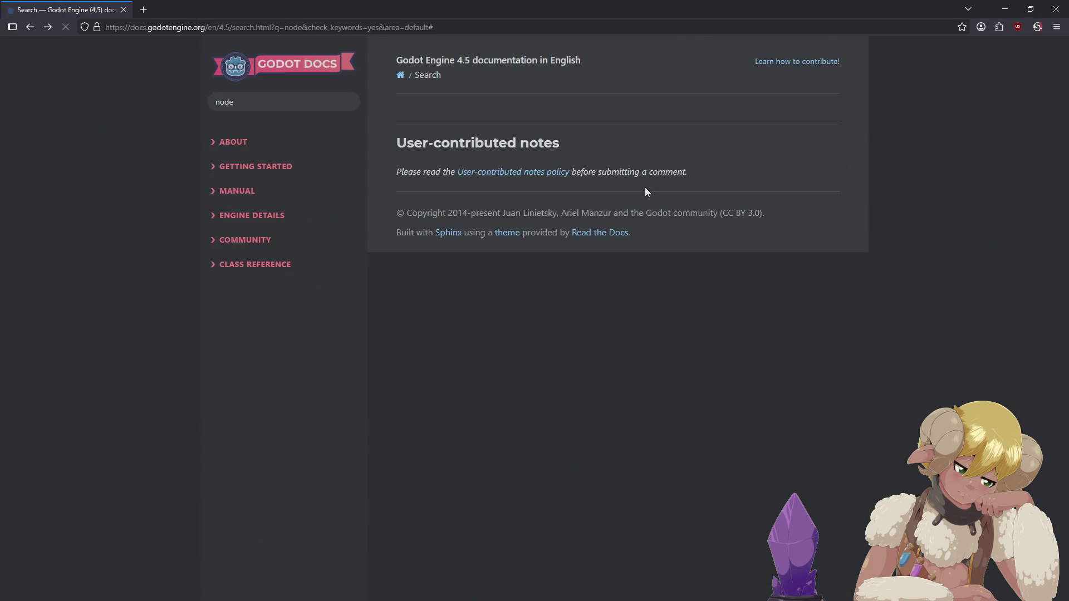
key("alt+Left")
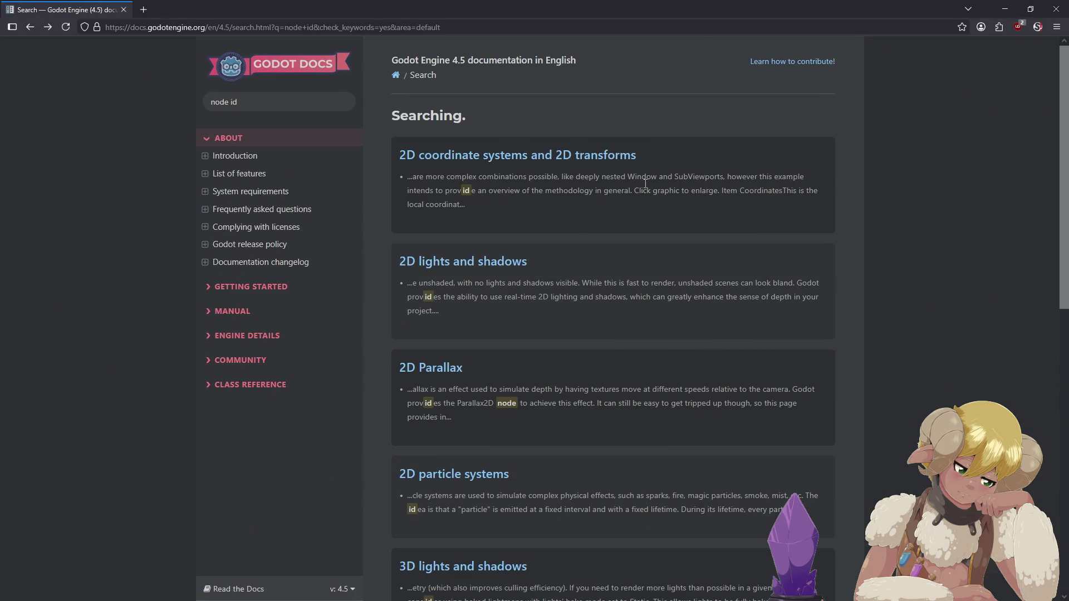
key("alt+Left")
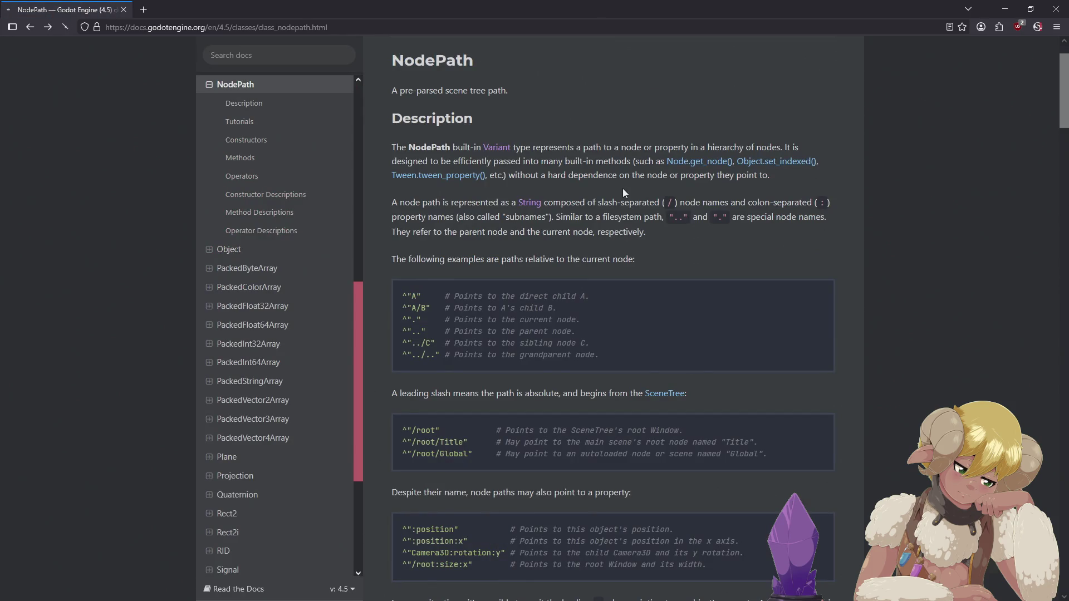
key("alt+Left")
key("alt+Left")
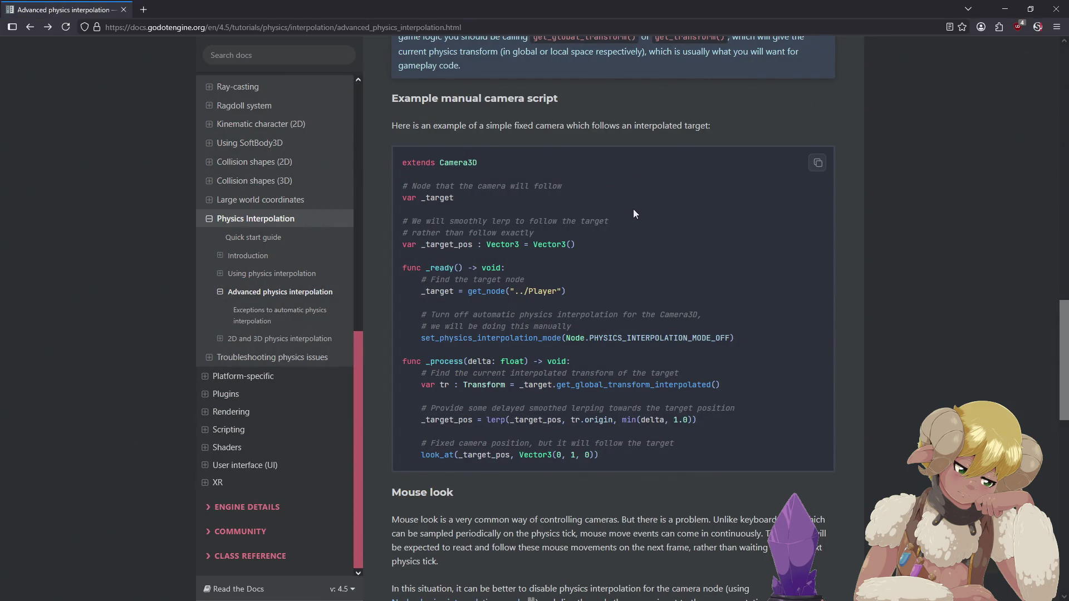
scroll(631, 212, "up", 5)
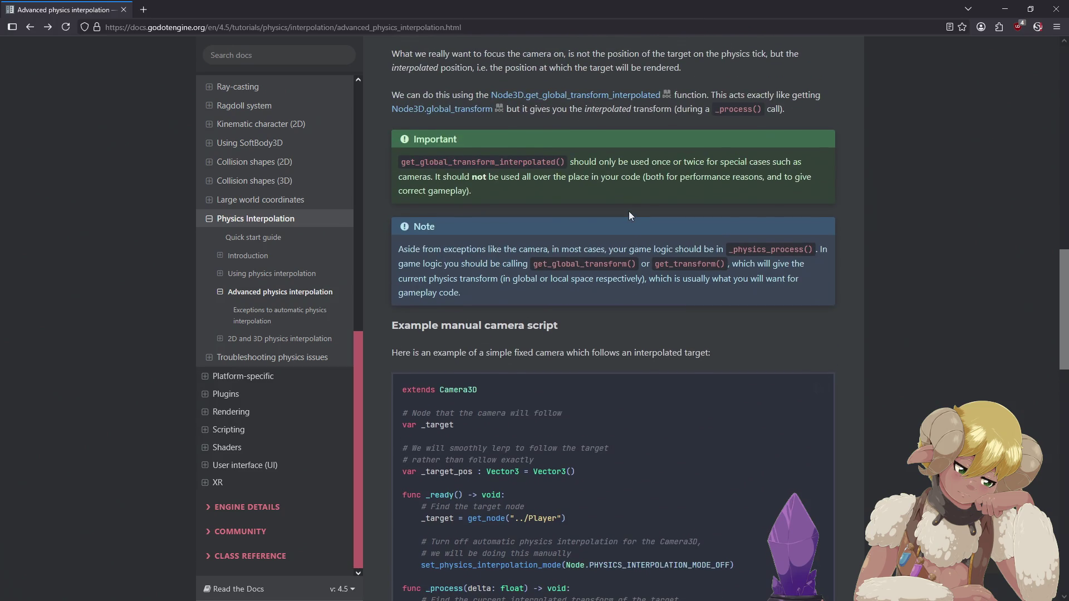
scroll(628, 216, "down", 11)
scroll(624, 222, "down", 6)
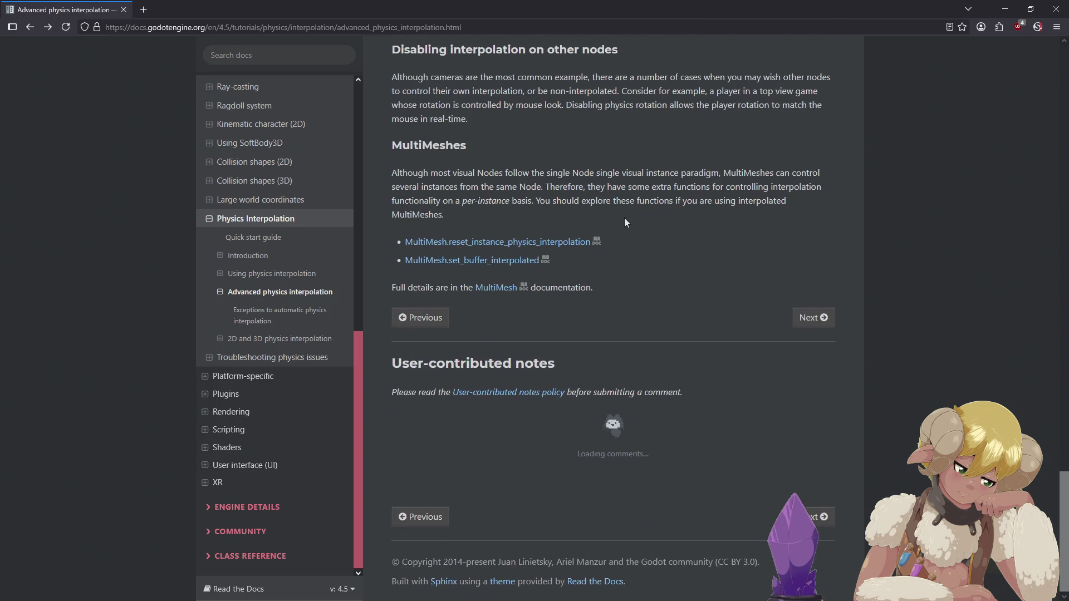
scroll(626, 226, "up", 12)
scroll(632, 231, "up", 15)
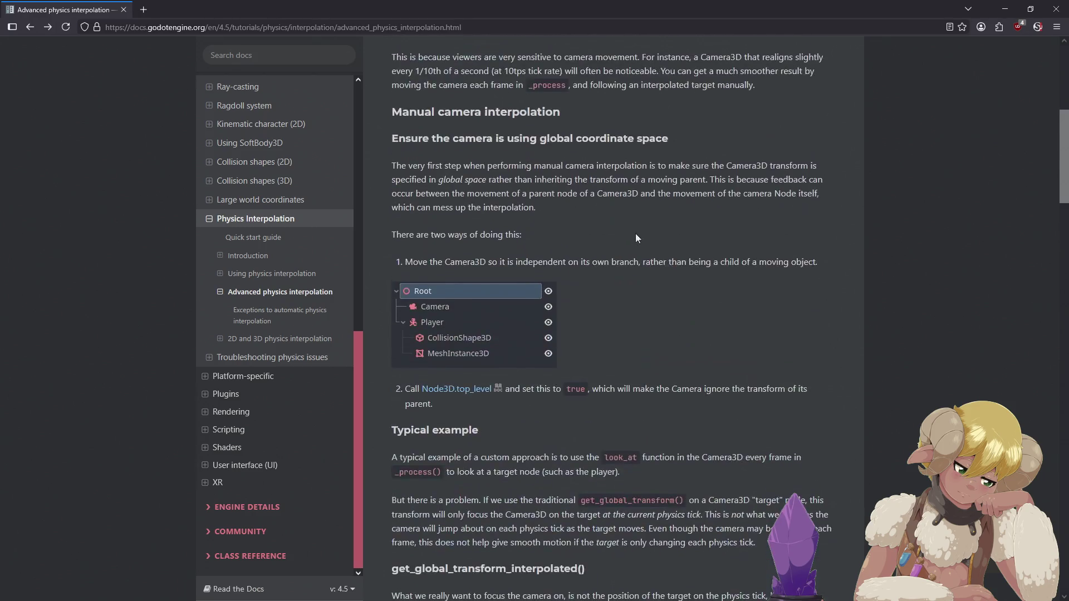